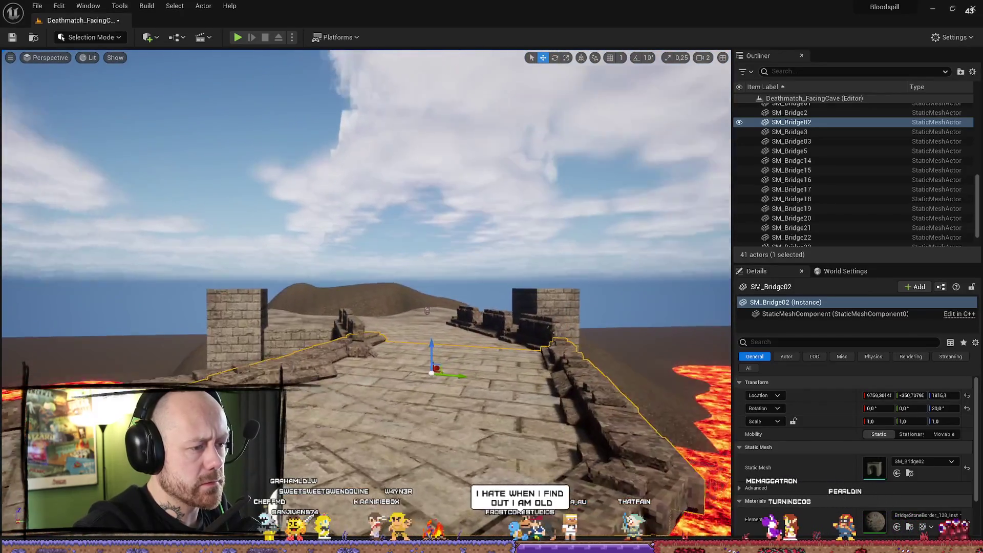
# - Delete the extra bridge copy SM_Bridge3
pyautogui.moveTo(426, 311)
pyautogui.mouseDown()
pyautogui.moveTo(92, 260)
pyautogui.moveTo(124, 293)
pyautogui.moveTo(180, 183)
pyautogui.mouseUp()
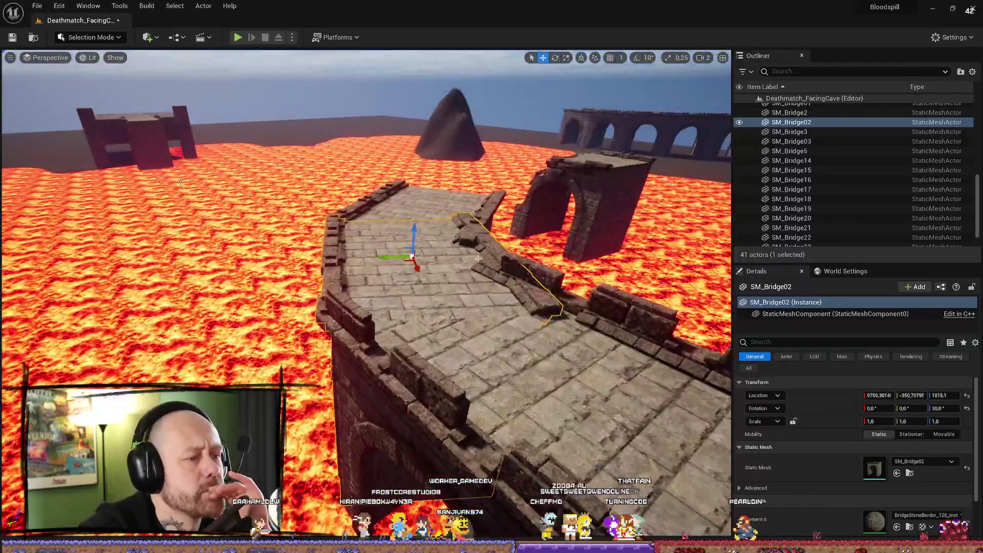
pyautogui.click(437, 206)
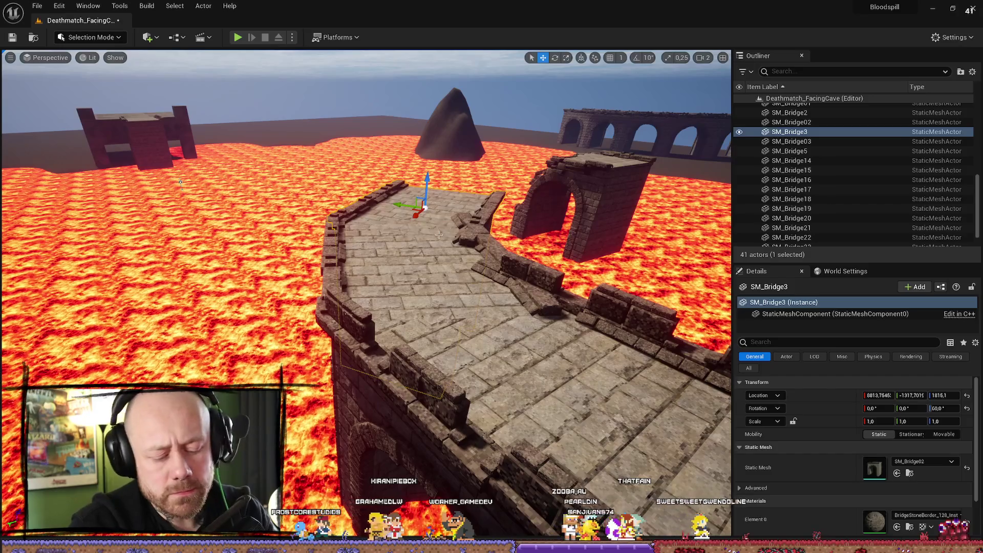
pyautogui.press('Delete')
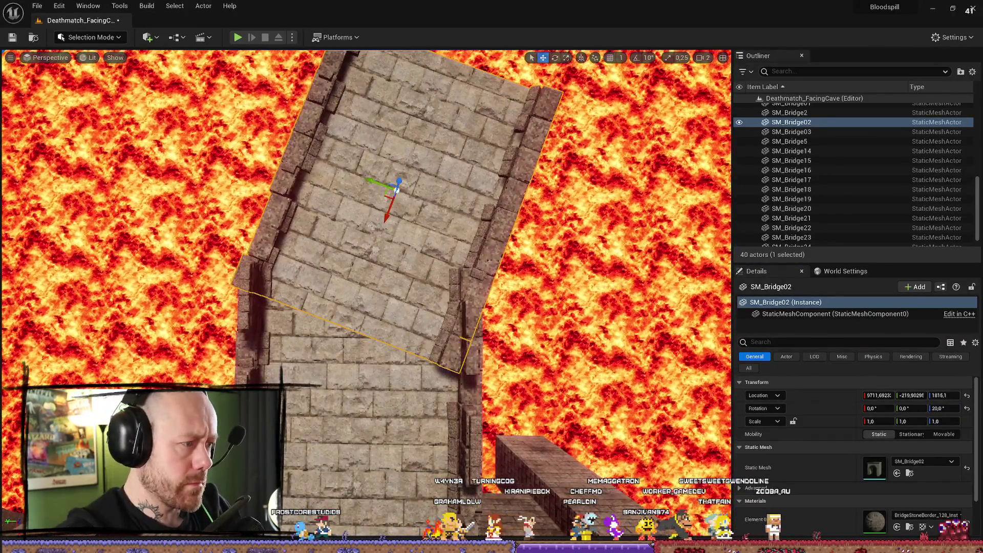
# - Move the angled SM_Bridge02 so it joins the straight lower section SM_Bridge2
pyautogui.moveTo(410, 174); pyautogui.dragTo(379, 163)
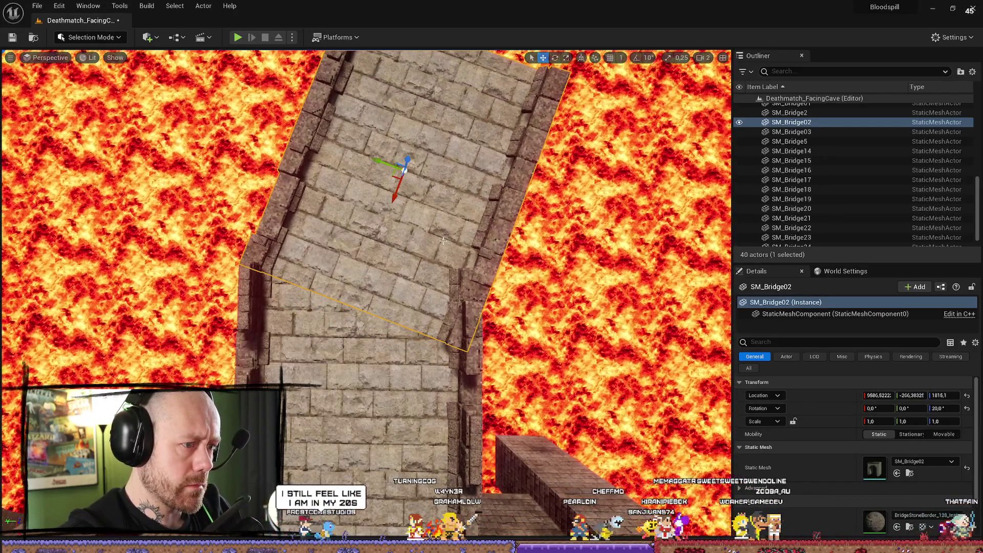
pyautogui.scroll(-6, 379, 163)
pyautogui.click(458, 185)
pyautogui.scroll(5, 458, 185)
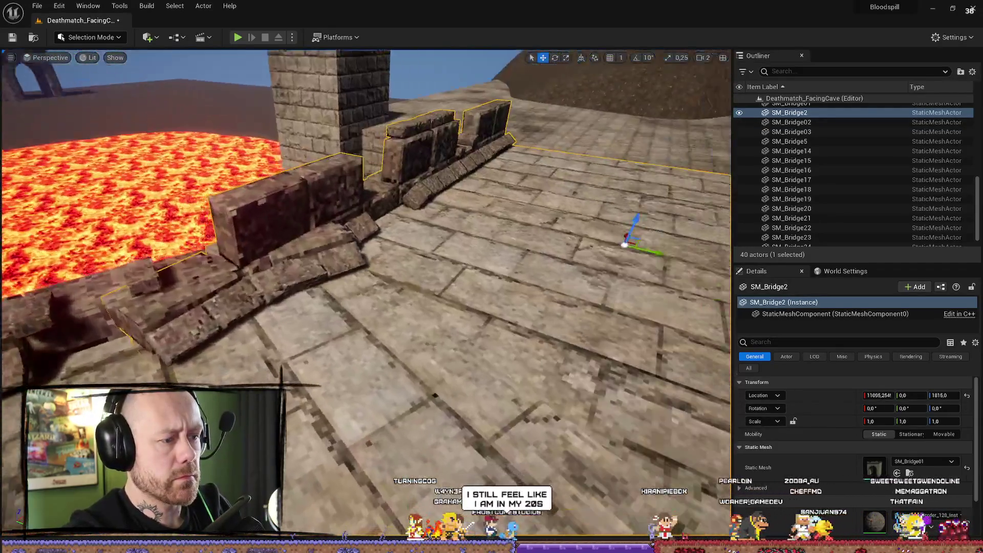
pyautogui.moveTo(461, 256); pyautogui.dragTo(487, 111)
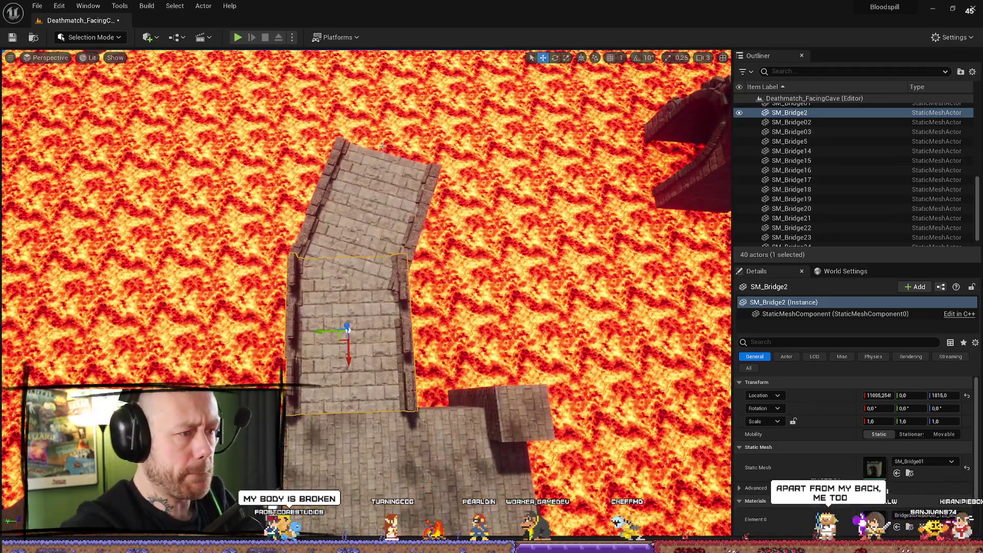
# - Duplicate SM_Bridge02, move the copy to the end of the upper section, and set Rotation Z to 40
pyautogui.click(382, 146)
pyautogui.press('f')
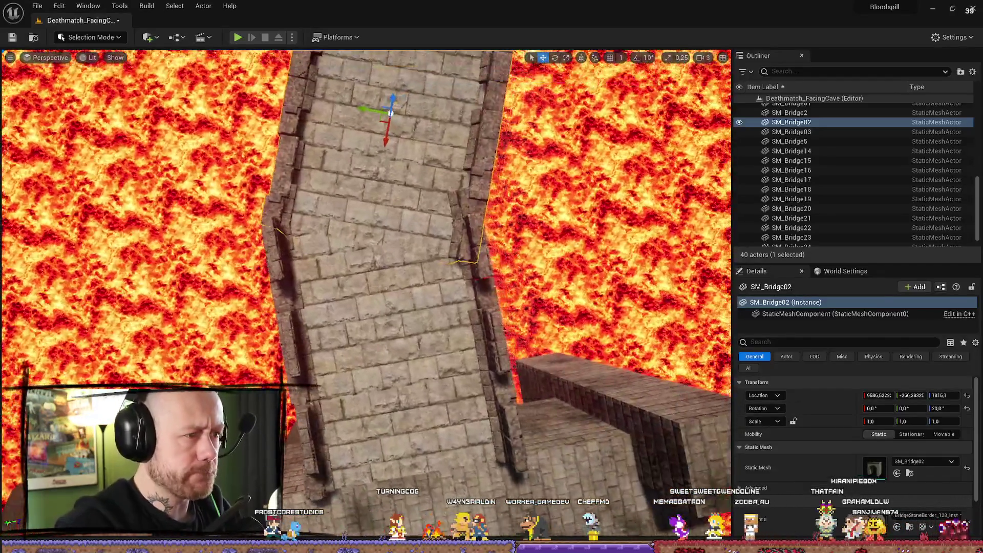
pyautogui.hotkey('ctrl', 'd')
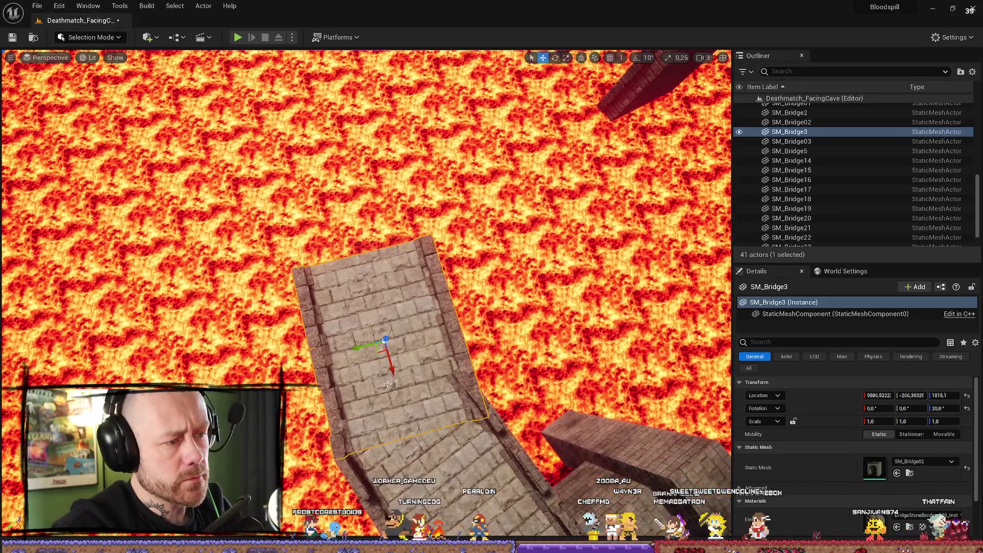
pyautogui.moveTo(388, 384)
pyautogui.mouseDown()
pyautogui.moveTo(376, 382)
pyautogui.moveTo(342, 271)
pyautogui.mouseUp()
pyautogui.click(942, 408)
pyautogui.write('40')
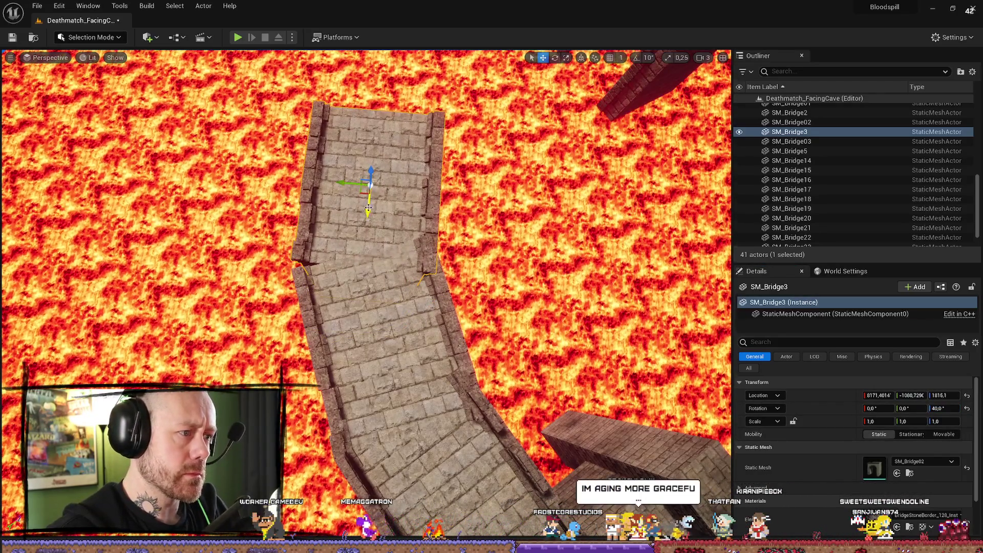
# - Duplicate the third bridge section and drag the copy past the end of the bridge
pyautogui.moveTo(347, 194)
pyautogui.mouseDown()
pyautogui.moveTo(410, 136)
pyautogui.moveTo(409, 184)
pyautogui.mouseUp()
pyautogui.scroll(-5, 349, 324)
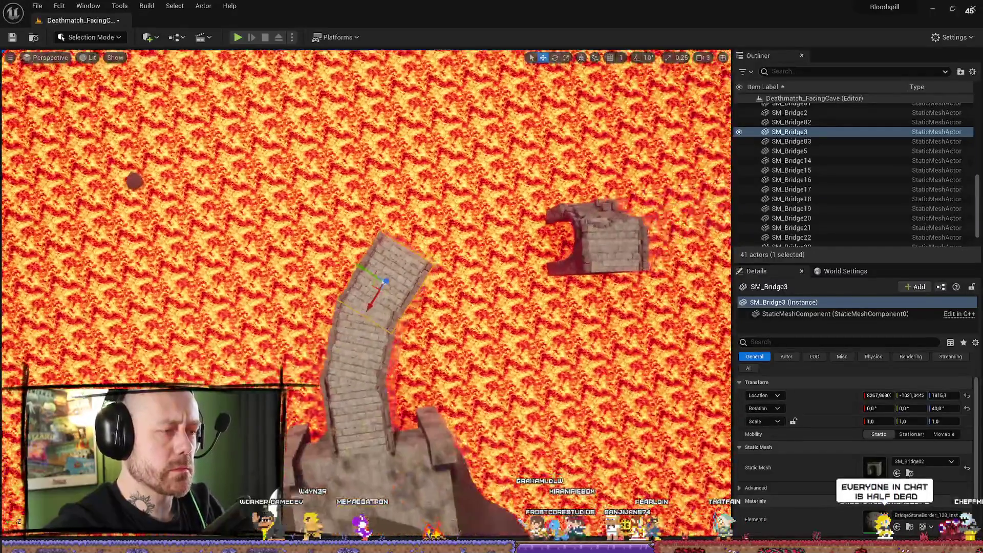
pyautogui.hotkey('ctrl', 'd')
pyautogui.moveTo(349, 324); pyautogui.dragTo(386, 257)
# - Set SM_Bridge4's Rotation Z to 20 and move it to meet the previous section
pyautogui.click(937, 408)
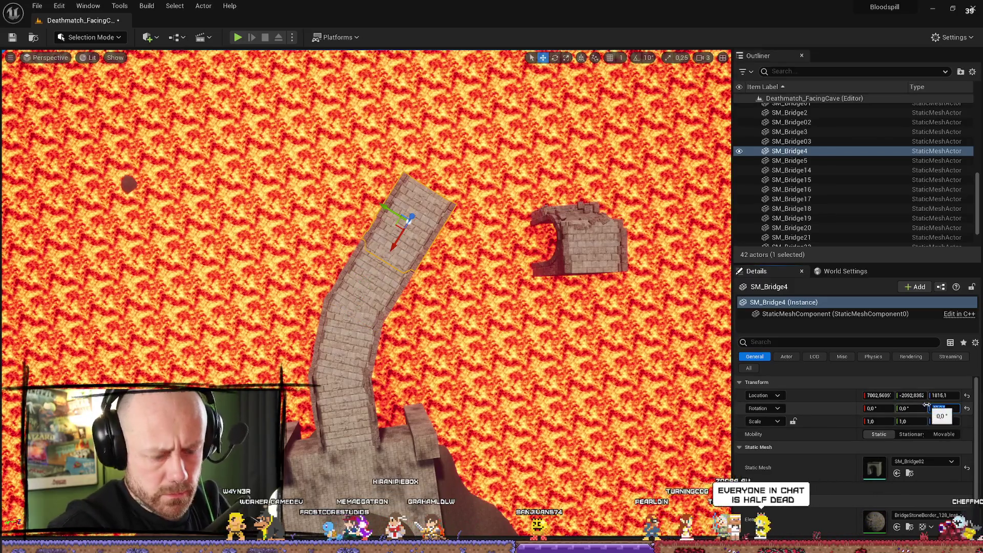
pyautogui.write('-20')
pyautogui.press('Return')
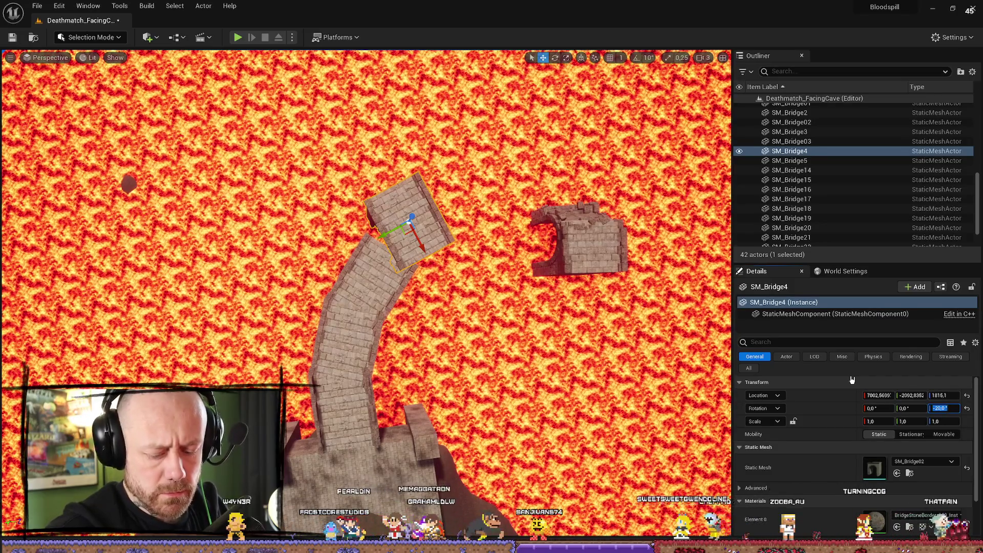
pyautogui.write('20')
pyautogui.press('Return')
pyautogui.moveTo(381, 215); pyautogui.dragTo(370, 206)
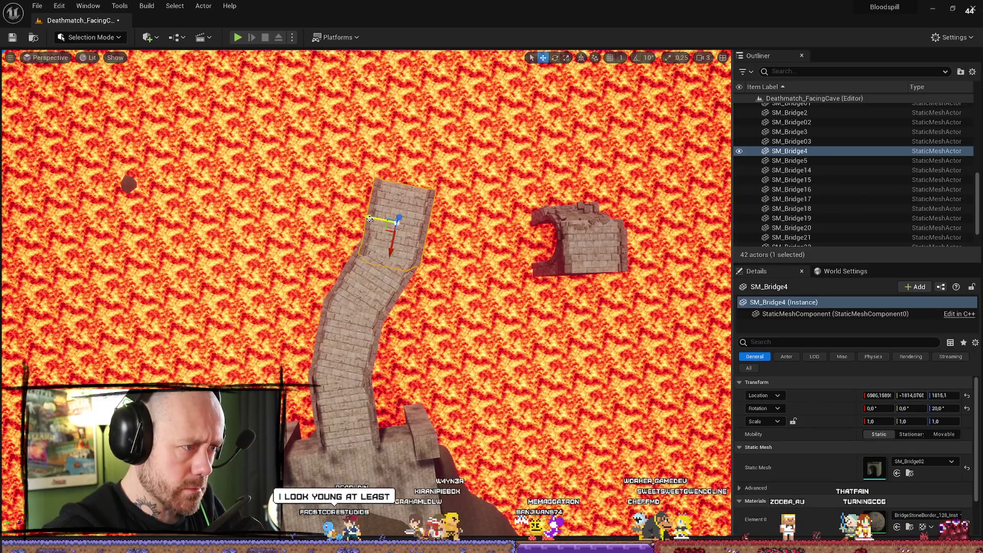
# - Alt-drag a copy as SM_Bridge6, reset its Rotation Z to 0, and align it flush
pyautogui.keyDown('alt'); pyautogui.moveTo(368, 219); pyautogui.dragTo(378, 224); pyautogui.keyUp('alt')
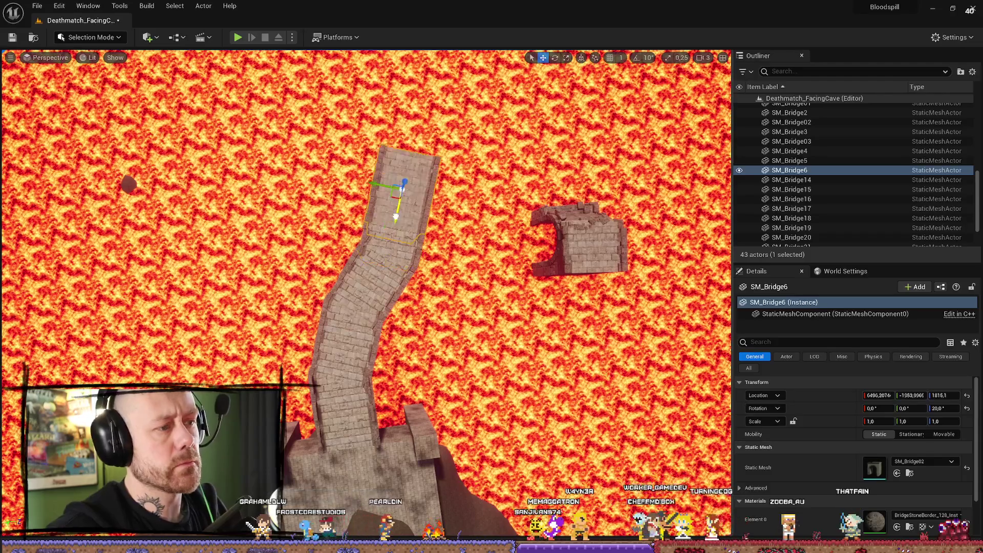
pyautogui.click(943, 407)
pyautogui.write('0')
pyautogui.press('Return')
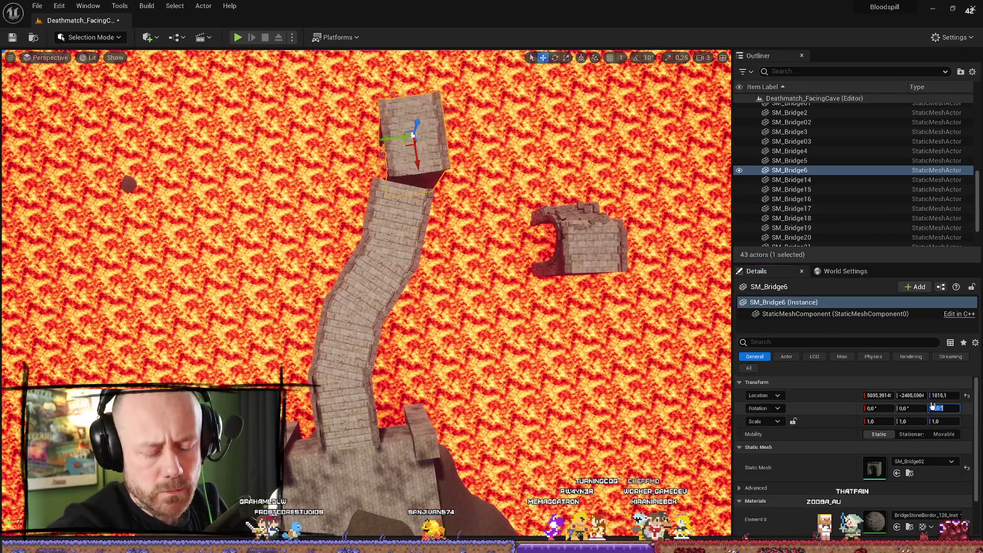
pyautogui.moveTo(416, 168); pyautogui.dragTo(403, 185)
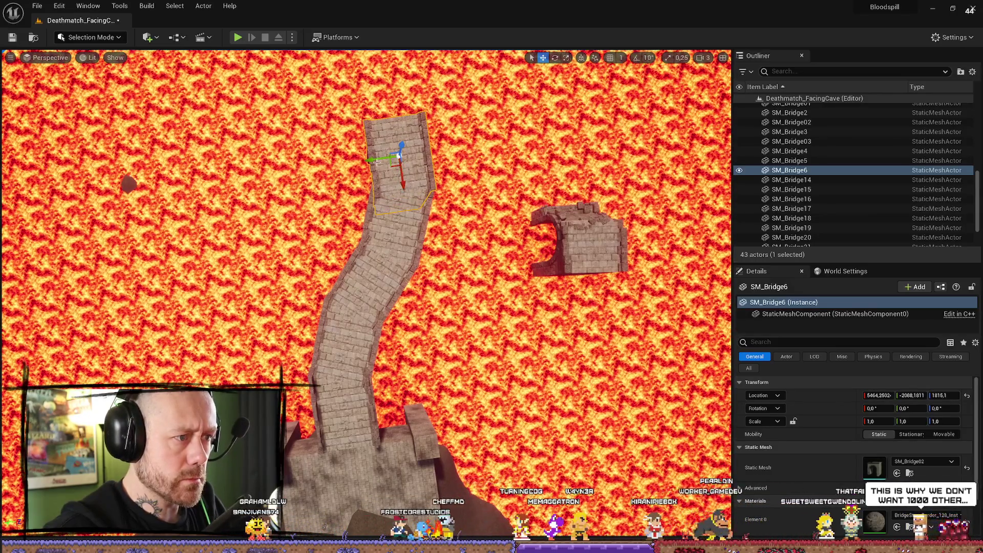
pyautogui.moveTo(376, 159); pyautogui.dragTo(369, 161)
pyautogui.doubleClick(789, 132)
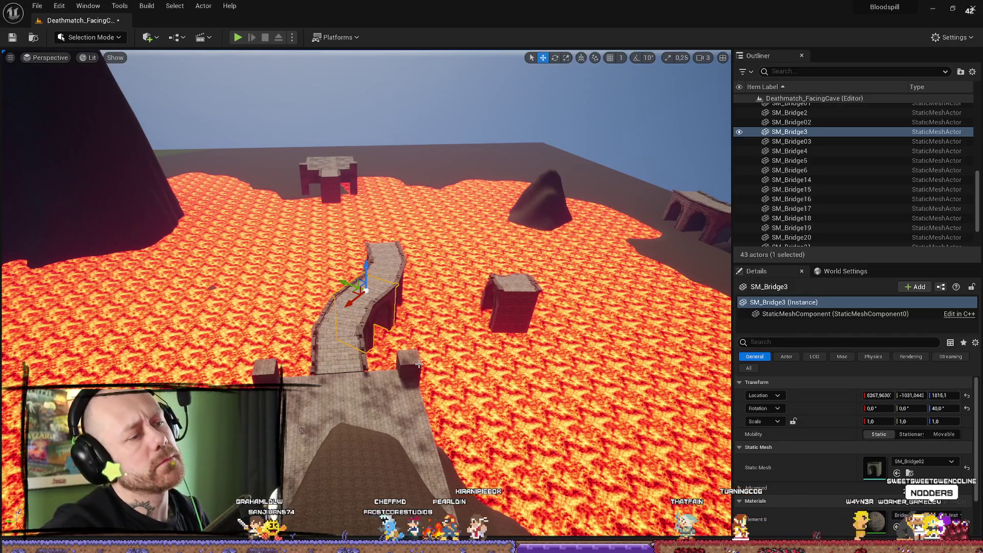
# - Select SM_Bridge6, SM_Bridge4, SM_Bridge3, SM_Bridge02 and SM_Bridge2 together
pyautogui.click(353, 359)
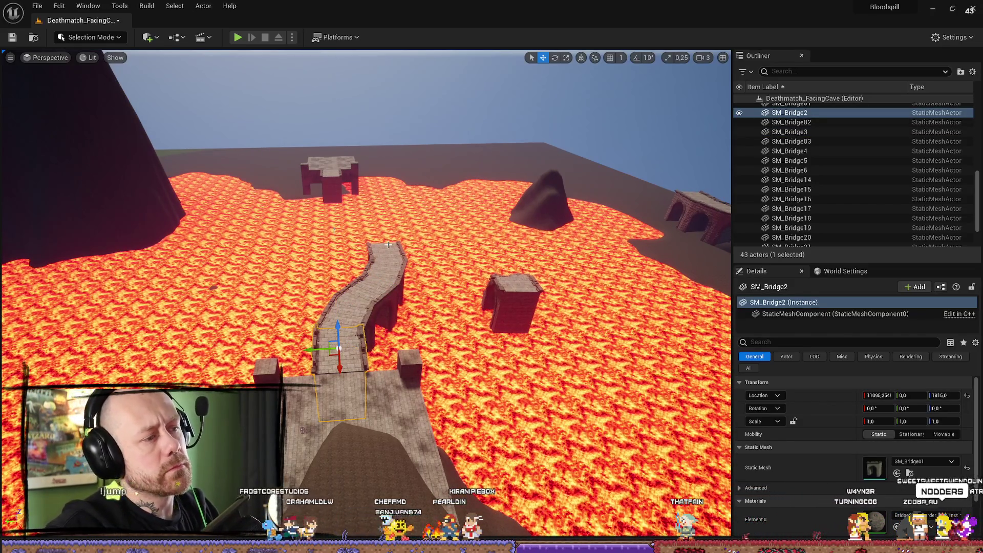
pyautogui.click(388, 267)
pyautogui.keyDown('ctrl'); pyautogui.click(375, 279); pyautogui.keyUp('ctrl')
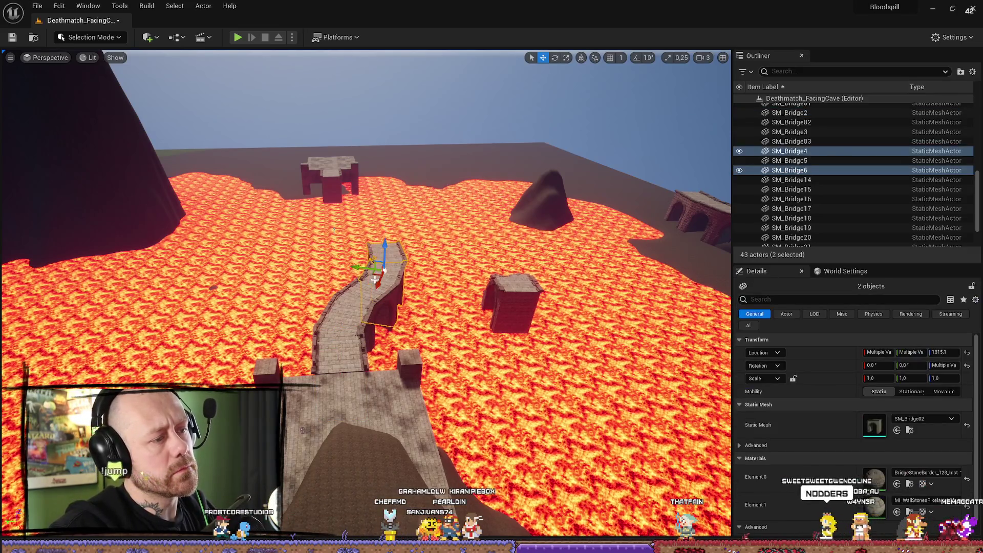
pyautogui.keyDown('ctrl'); pyautogui.click(390, 257); pyautogui.keyUp('ctrl')
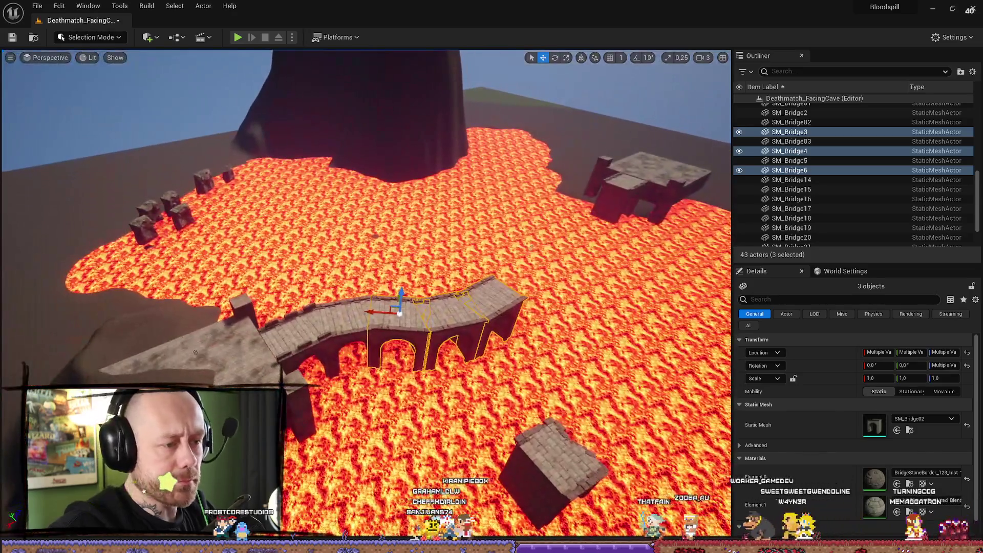
pyautogui.click(462, 324)
pyautogui.keyDown('ctrl'); pyautogui.click(440, 308); pyautogui.keyUp('ctrl')
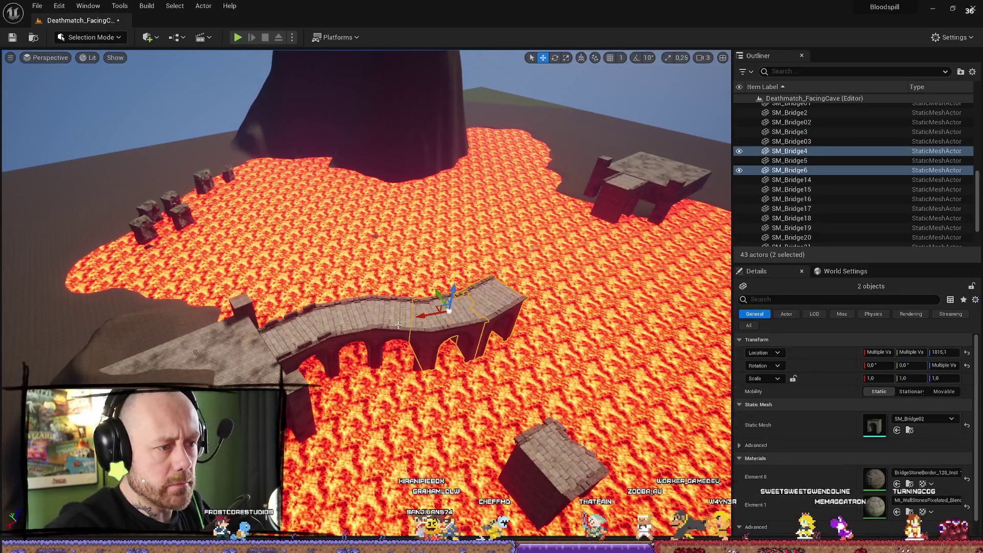
pyautogui.keyDown('ctrl'); pyautogui.click(401, 306); pyautogui.keyUp('ctrl')
pyautogui.keyDown('ctrl'); pyautogui.click(376, 302); pyautogui.keyUp('ctrl')
pyautogui.keyDown('ctrl'); pyautogui.click(352, 294); pyautogui.keyUp('ctrl')
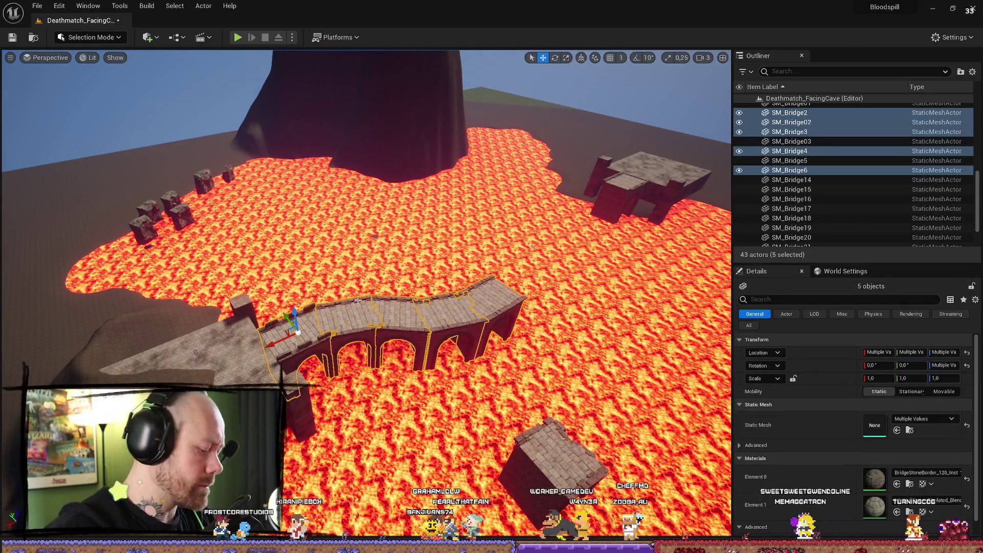
# - Duplicate the five sections as SM_Bridge7–11 and rotate the copies slightly left
pyautogui.hotkey('ctrl', 'd')
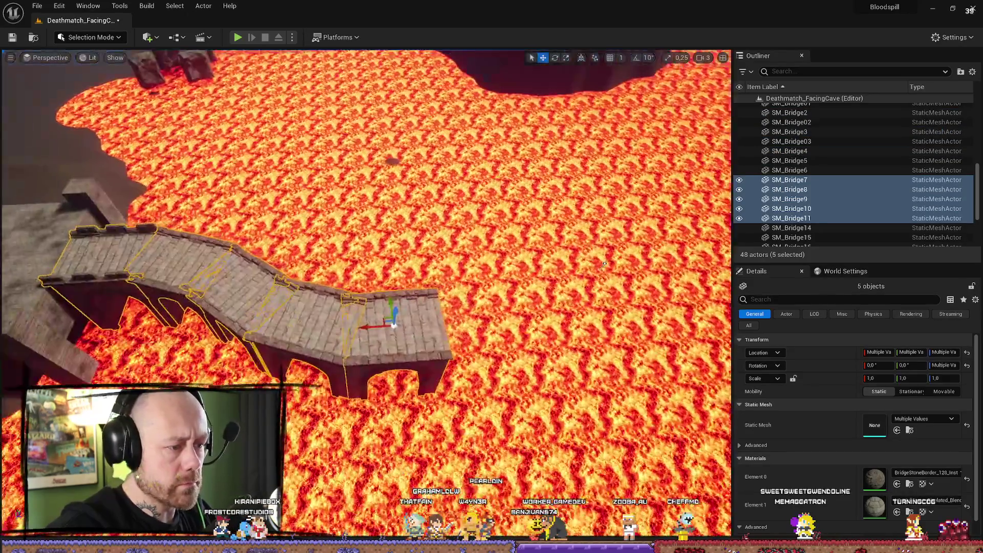
pyautogui.press('e')
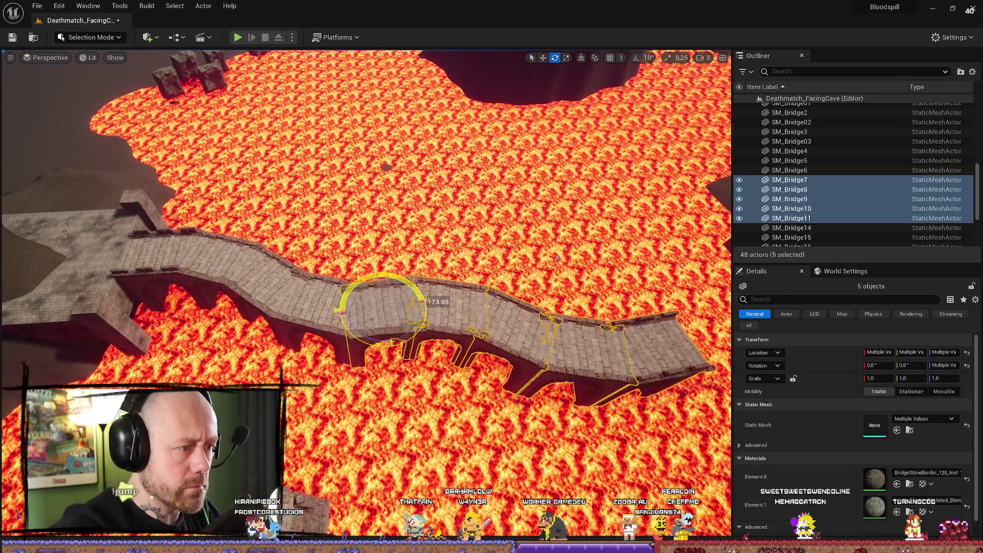
pyautogui.moveTo(422, 308); pyautogui.dragTo(424, 310)
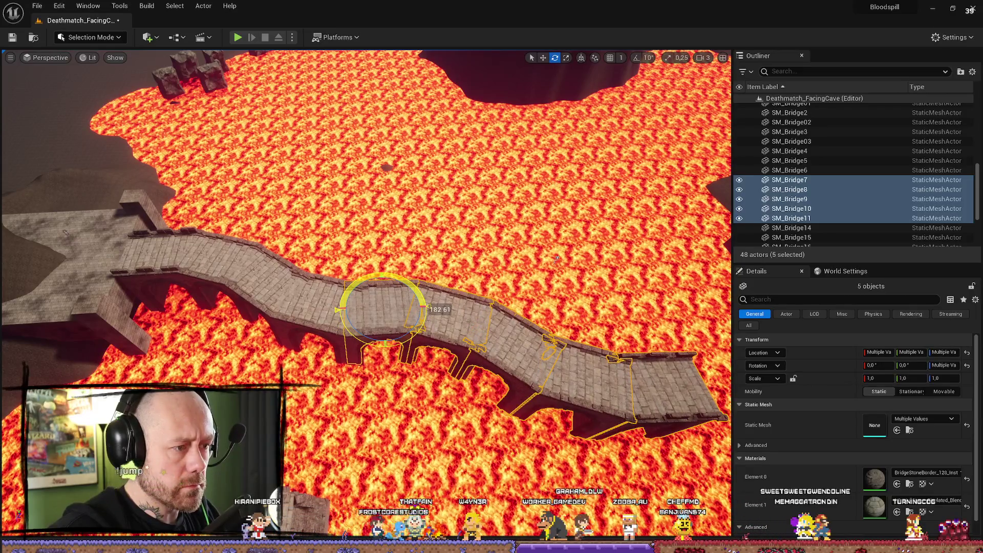
pyautogui.press('w')
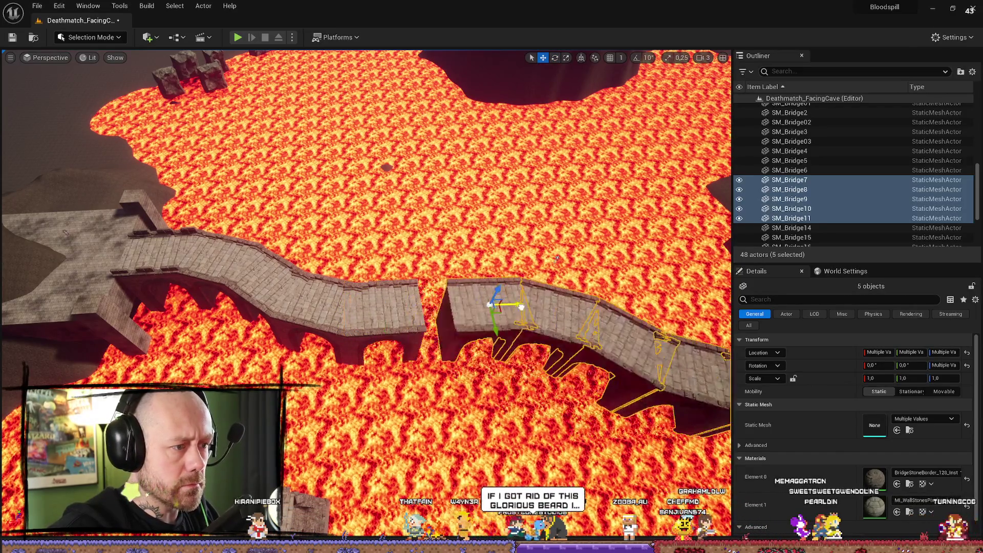
pyautogui.moveTo(407, 302)
pyautogui.mouseDown()
pyautogui.moveTo(439, 376)
pyautogui.moveTo(303, 199)
pyautogui.mouseUp()
pyautogui.press('e')
pyautogui.moveTo(404, 345); pyautogui.dragTo(395, 329)
pyautogui.press('w')
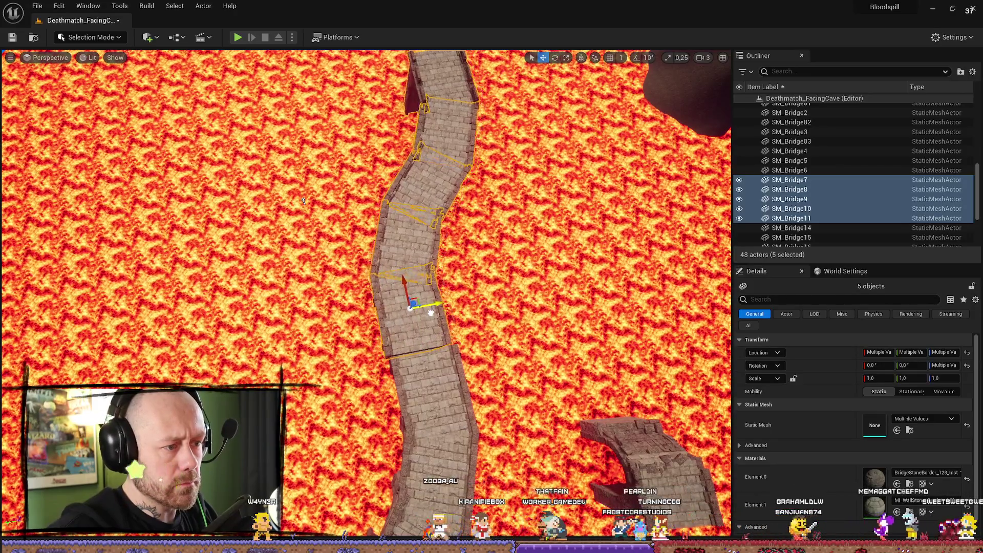
# - Shift the copied sections along their length and sideways to line them up
pyautogui.moveTo(406, 285); pyautogui.dragTo(406, 290)
pyautogui.scroll(-10, 406, 290)
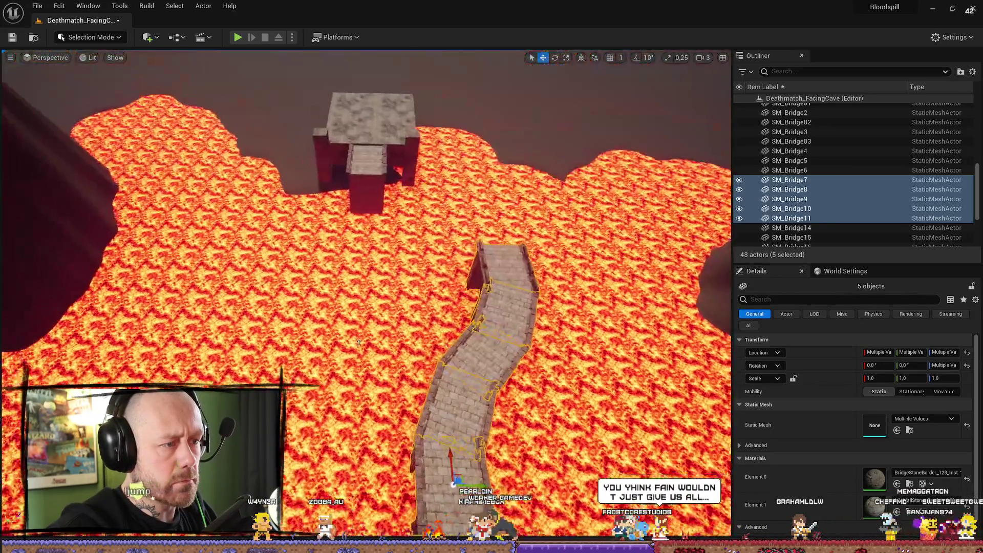
pyautogui.scroll(-1, 366, 294)
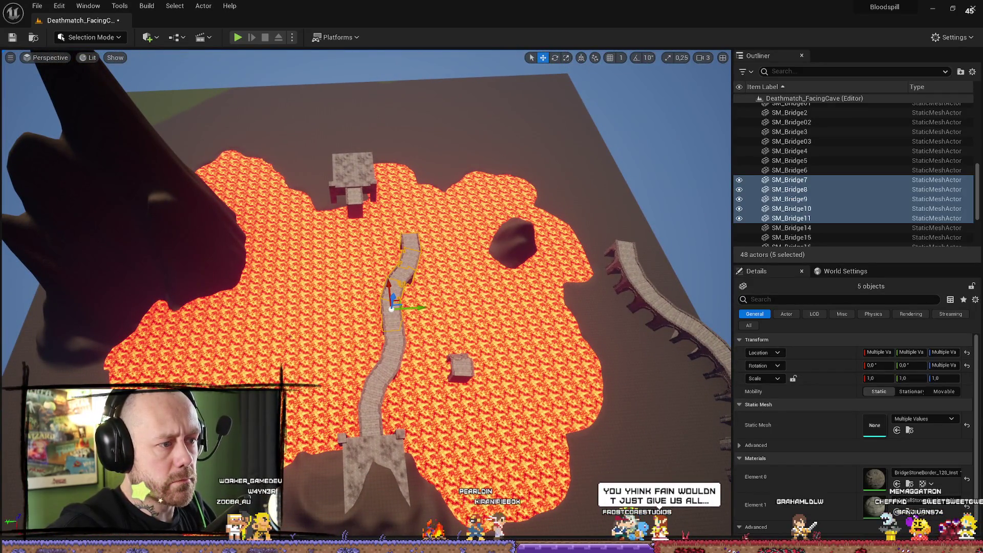
pyautogui.scroll(4, 457, 338)
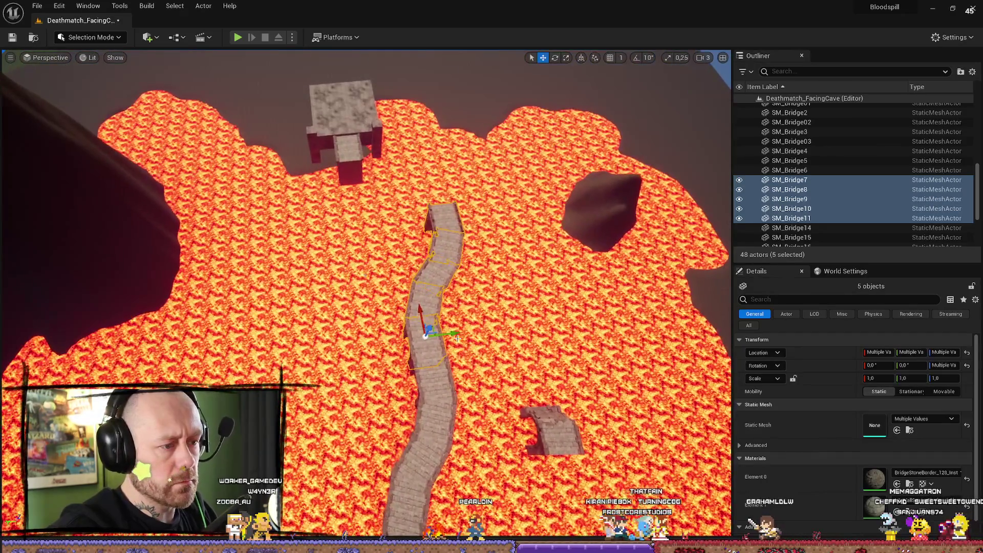
pyautogui.moveTo(411, 332); pyautogui.dragTo(368, 341)
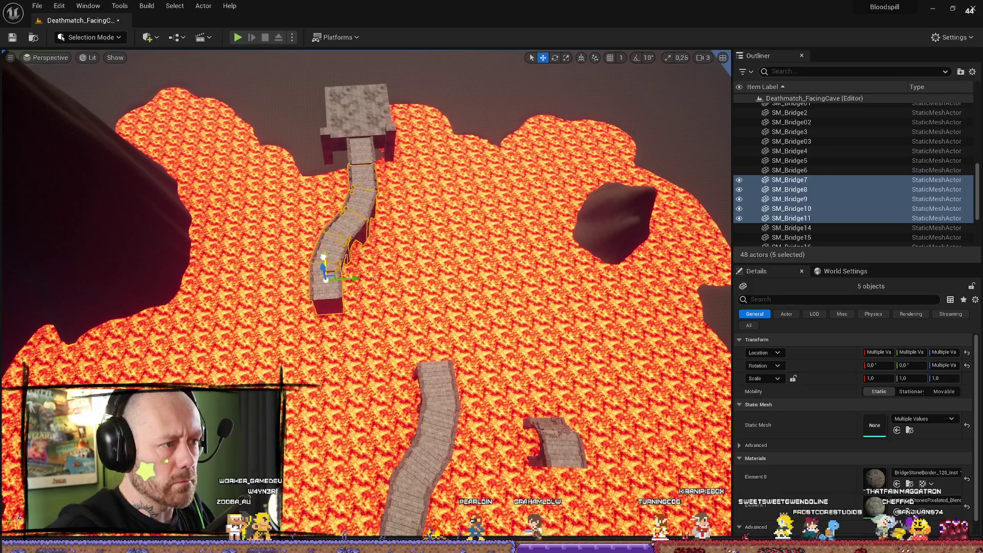
pyautogui.scroll(5, 372, 278)
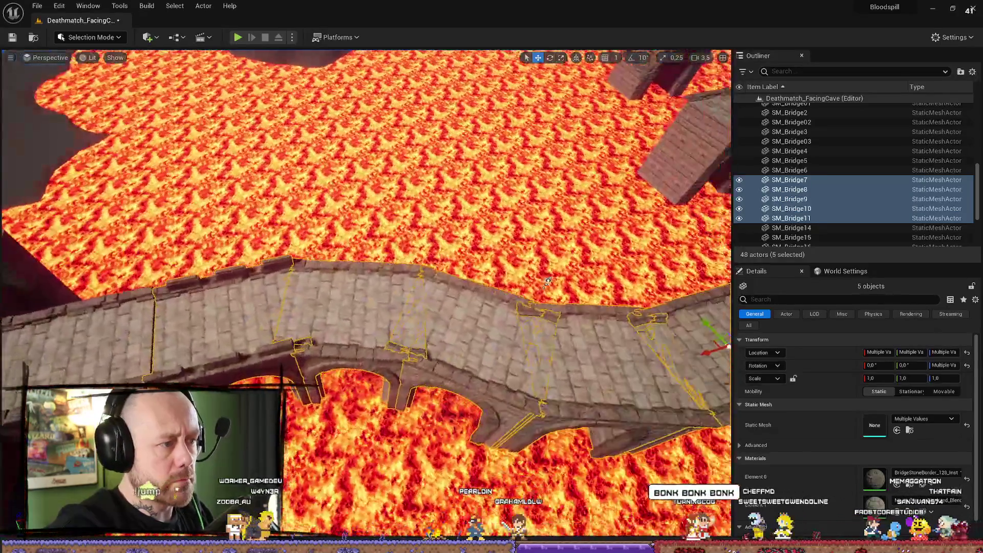
pyautogui.scroll(1, 381, 378)
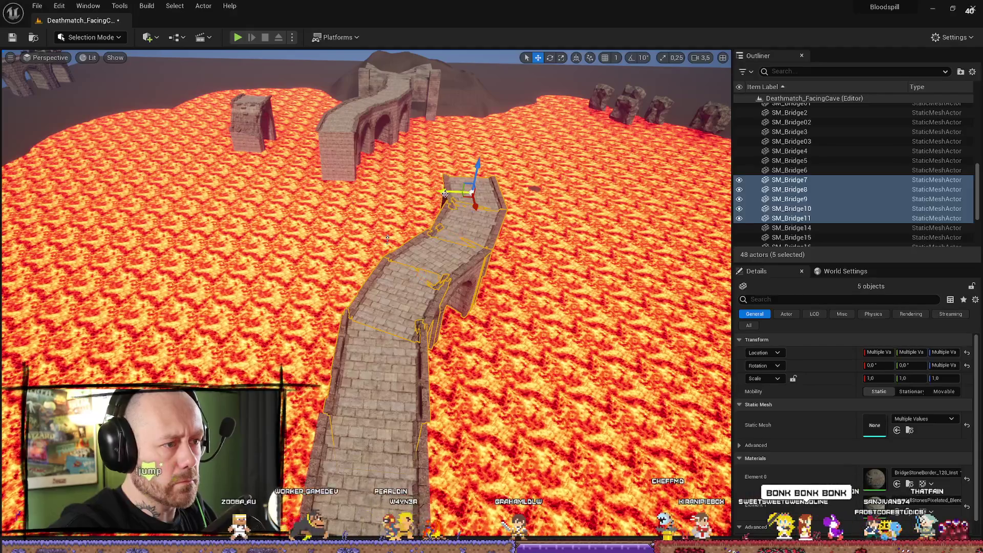
pyautogui.moveTo(495, 191)
pyautogui.mouseDown()
pyautogui.moveTo(448, 204)
pyautogui.moveTo(474, 199)
pyautogui.mouseUp()
pyautogui.scroll(-5, 474, 199)
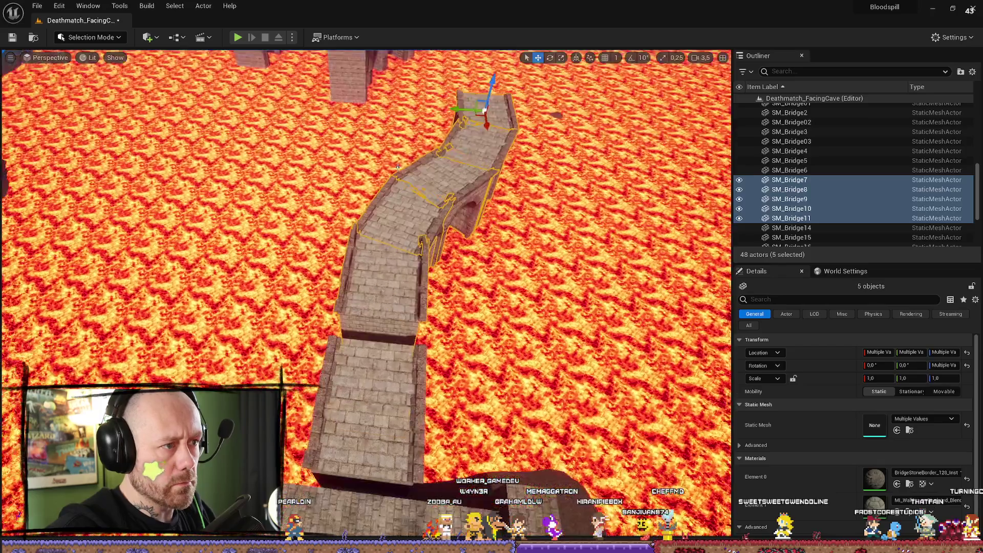
# - Delete the SM_Bridge8 bridge piece
pyautogui.click(387, 306)
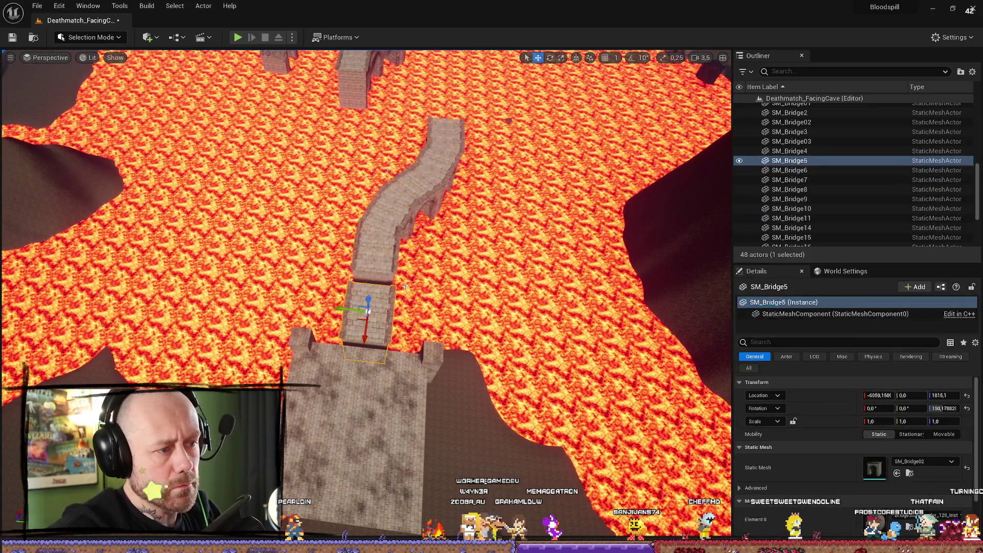
pyautogui.click(384, 254)
pyautogui.press('Delete')
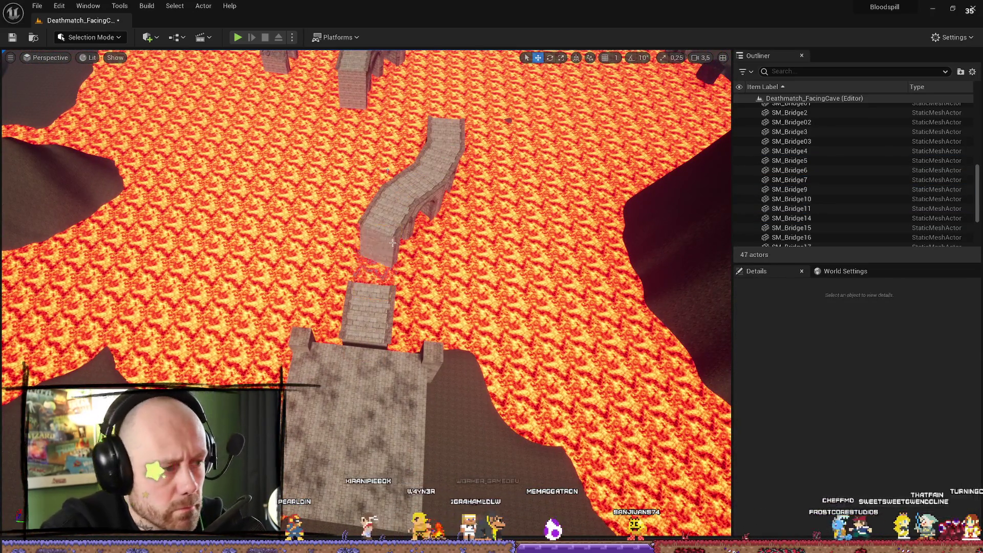
# - Select the remaining copied pieces SM_Bridge7, 9, 10 and 11
pyautogui.click(386, 201)
pyautogui.keyDown('ctrl'); pyautogui.click(430, 161); pyautogui.keyUp('ctrl')
pyautogui.keyDown('ctrl'); pyautogui.click(452, 126); pyautogui.keyUp('ctrl')
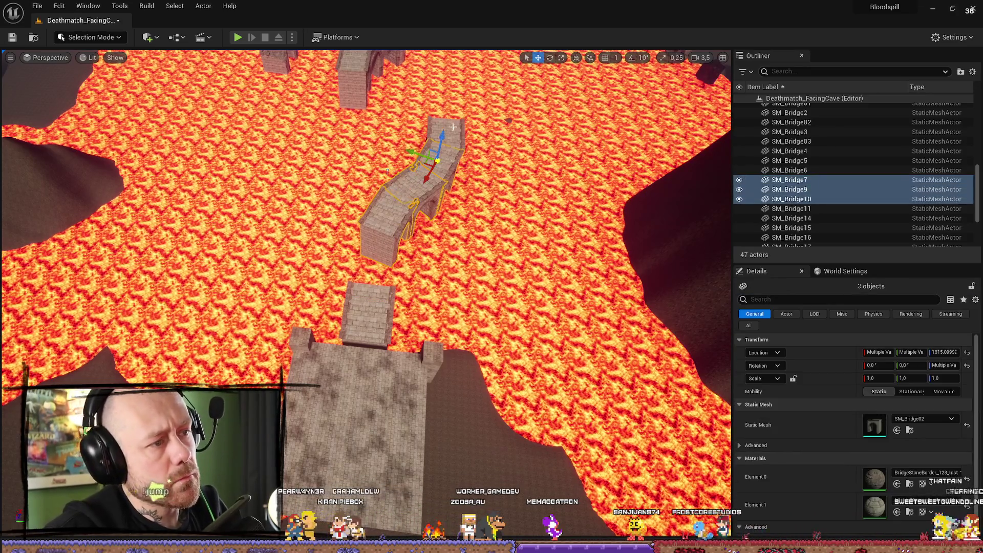
pyautogui.keyDown('ctrl'); pyautogui.click(436, 147); pyautogui.keyUp('ctrl')
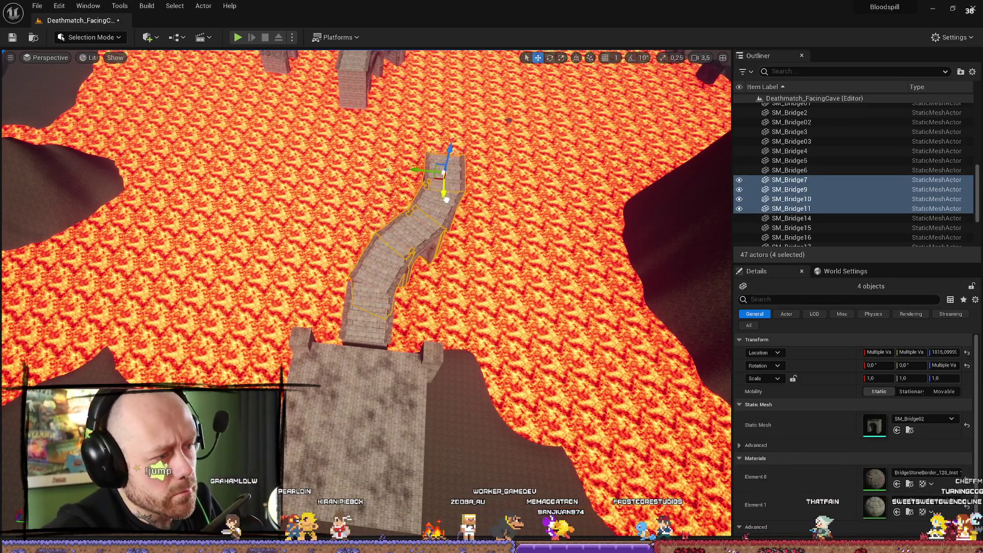
pyautogui.scroll(8, 440, 205)
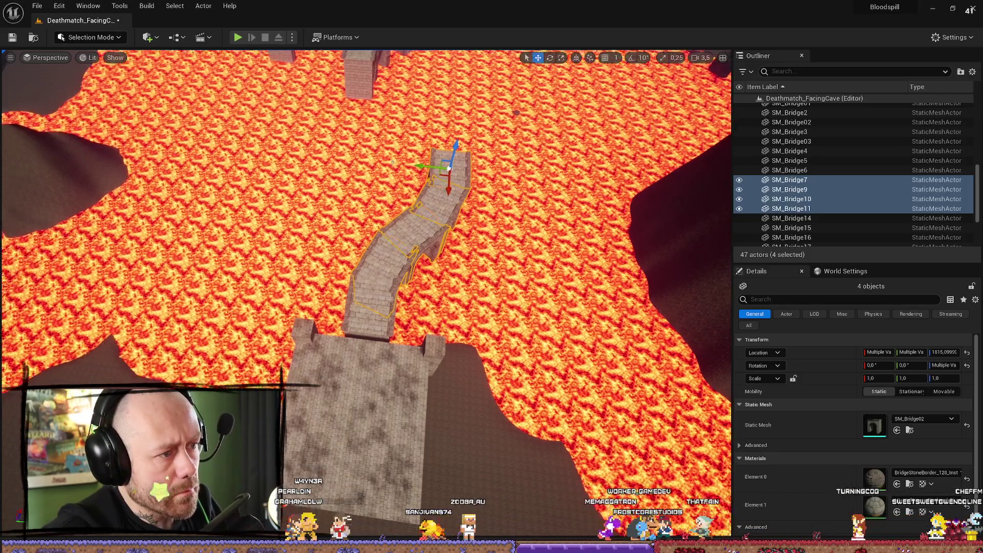
pyautogui.scroll(-6, 443, 131)
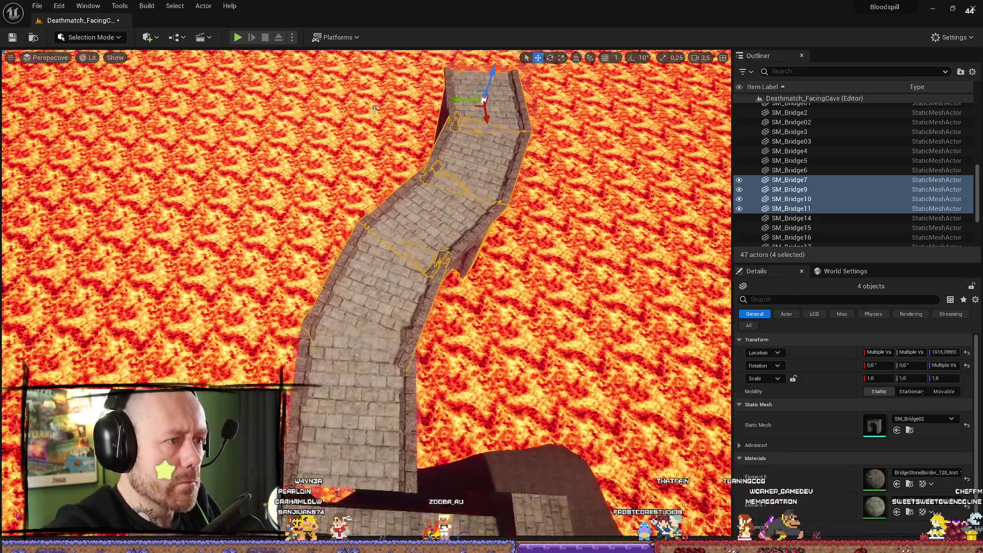
pyautogui.scroll(-6, 375, 120)
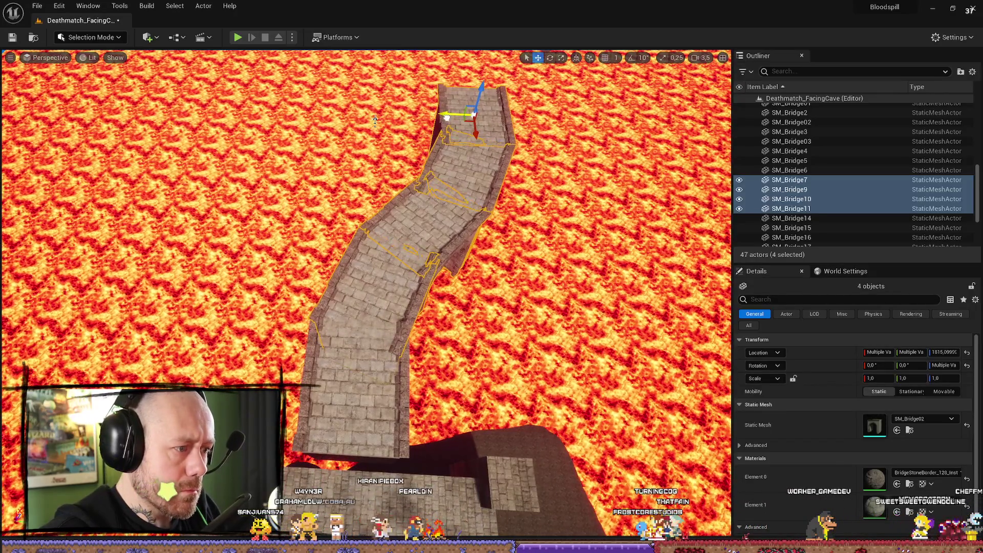
pyautogui.scroll(-5, 438, 189)
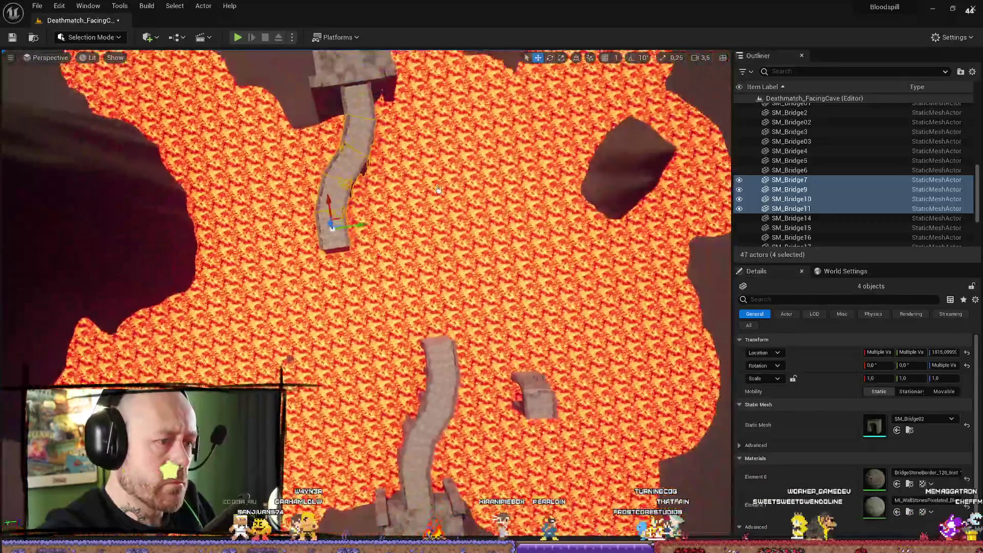
# - Duplicate SM_Bridge6 and move the copy forward across the lava to X 3642
pyautogui.click(435, 370)
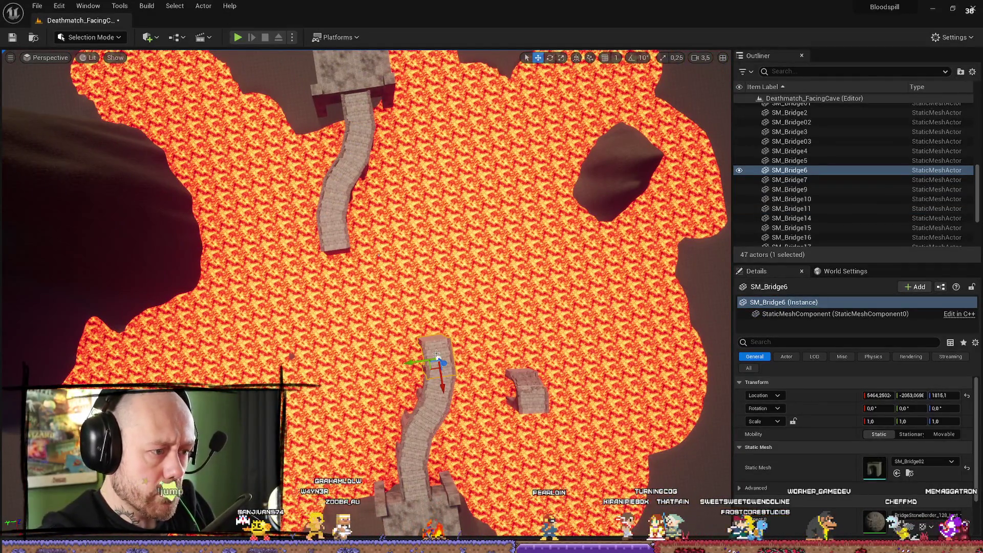
pyautogui.hotkey('ctrl', 'd')
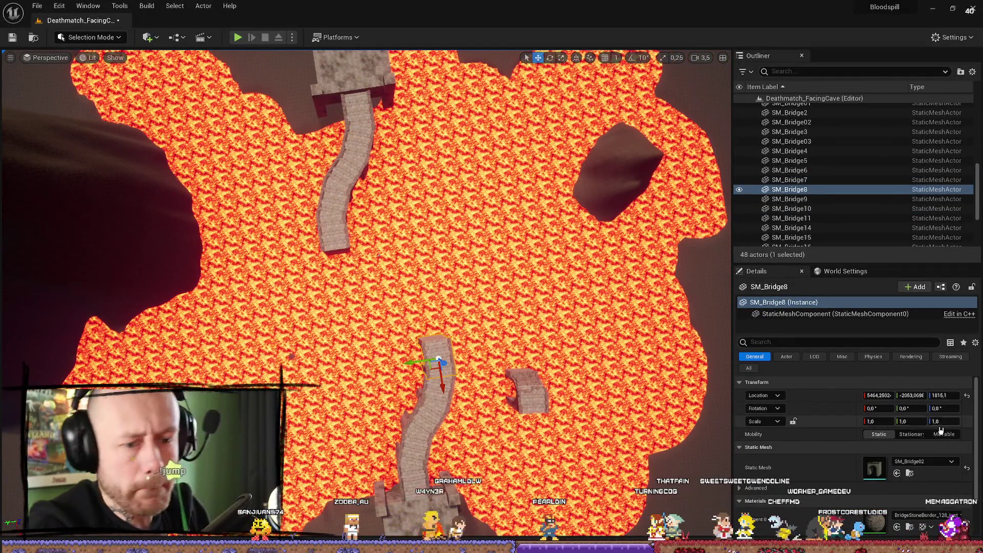
pyautogui.moveTo(444, 396); pyautogui.dragTo(440, 356)
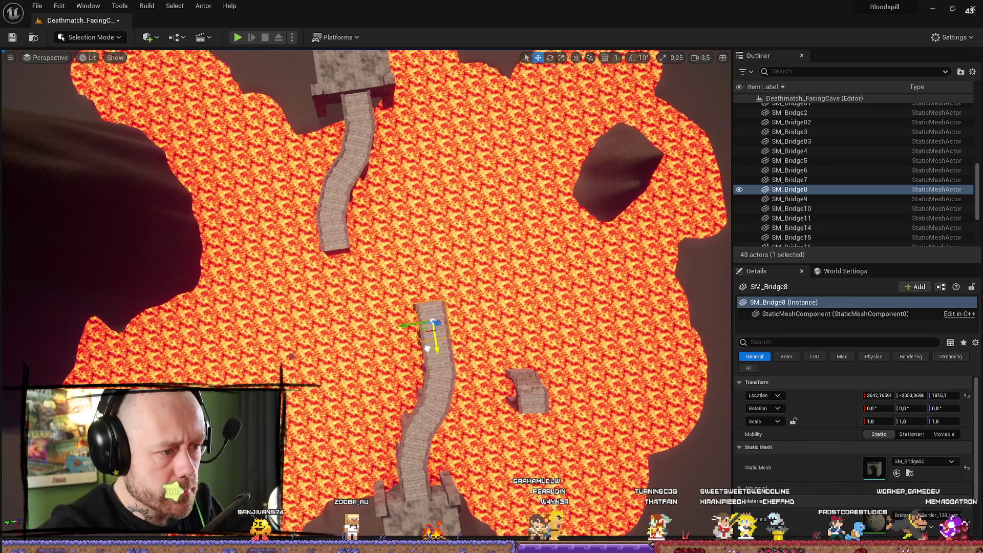
pyautogui.scroll(-5, 508, 345)
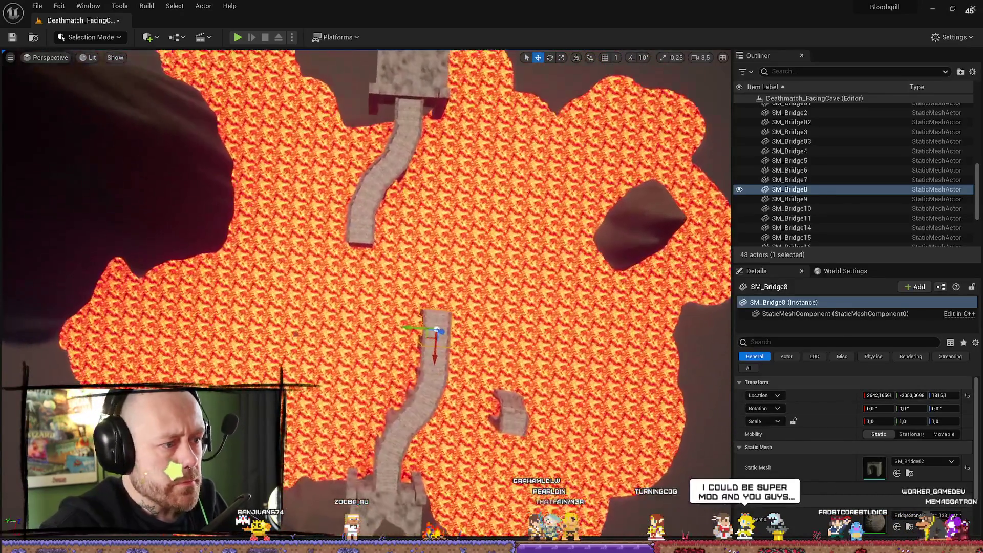
# - Angle the new straight piece to -20° on Z and duplicate SM_Bridge11
pyautogui.scroll(8, 358, 287)
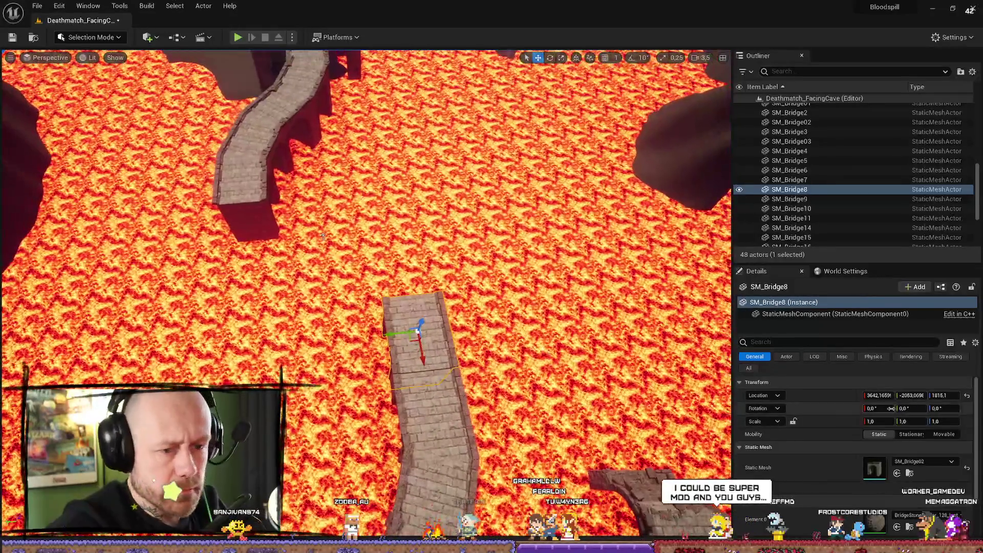
pyautogui.click(944, 408)
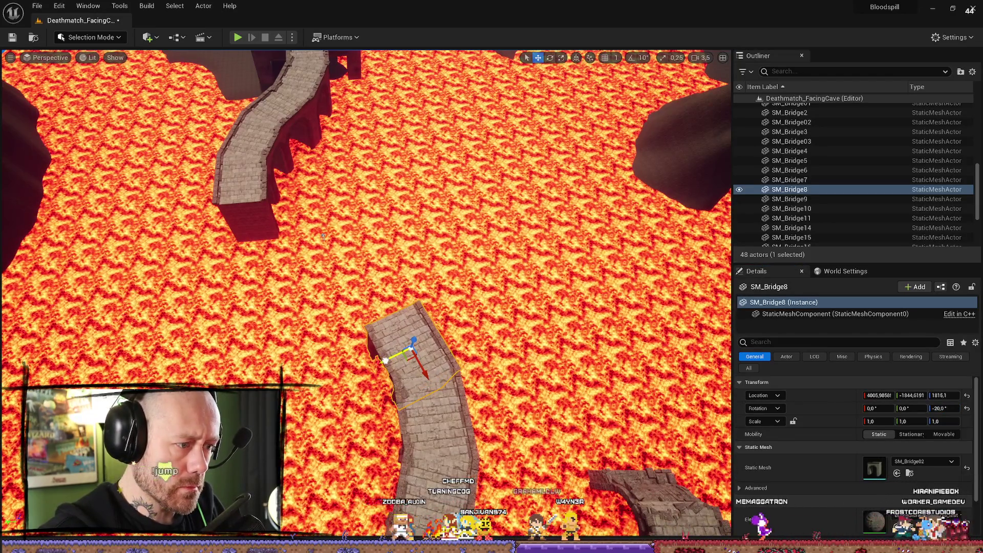
pyautogui.click(241, 177)
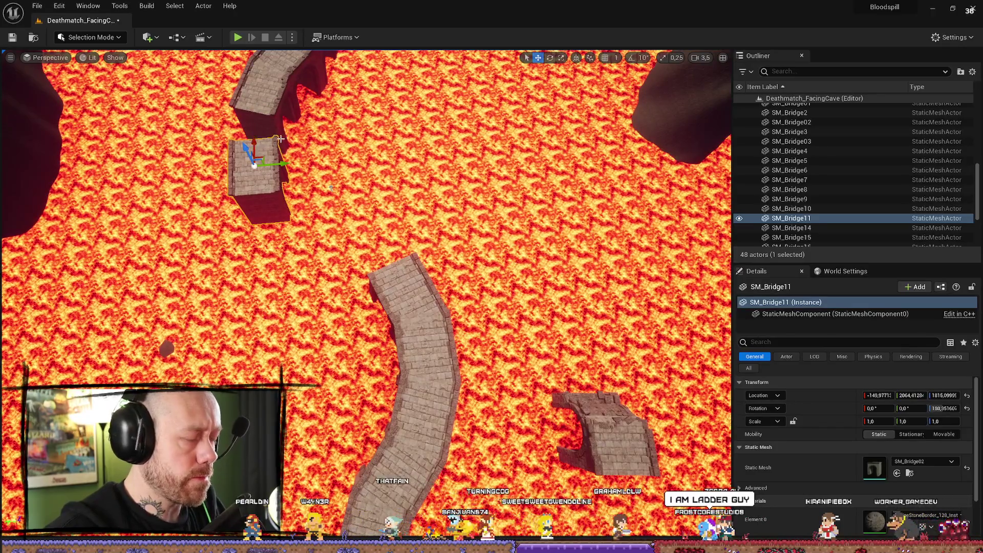
pyautogui.hotkey('ctrl', 'd')
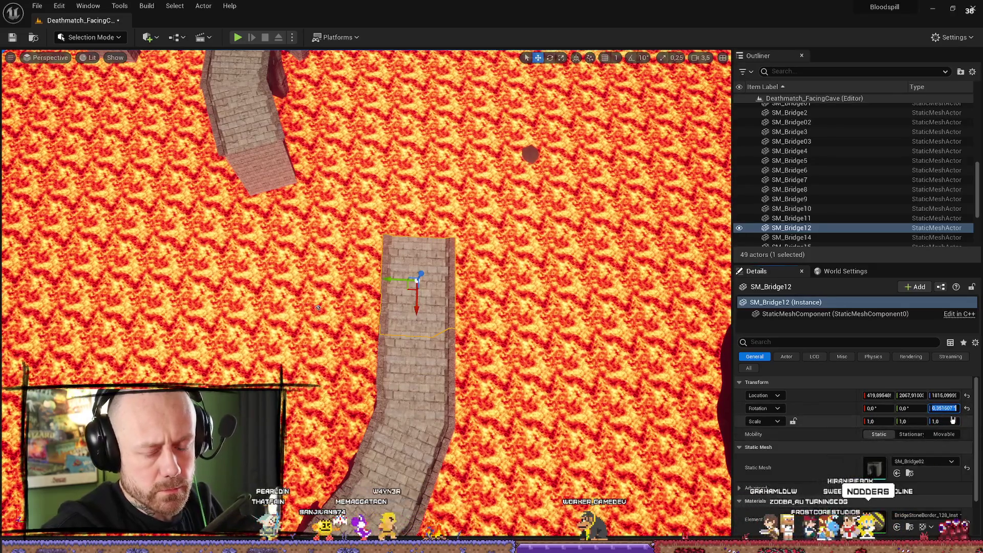
# - Give the new SM_Bridge12 a 160° turn, undoing the accidental location edit
pyautogui.click(406, 371)
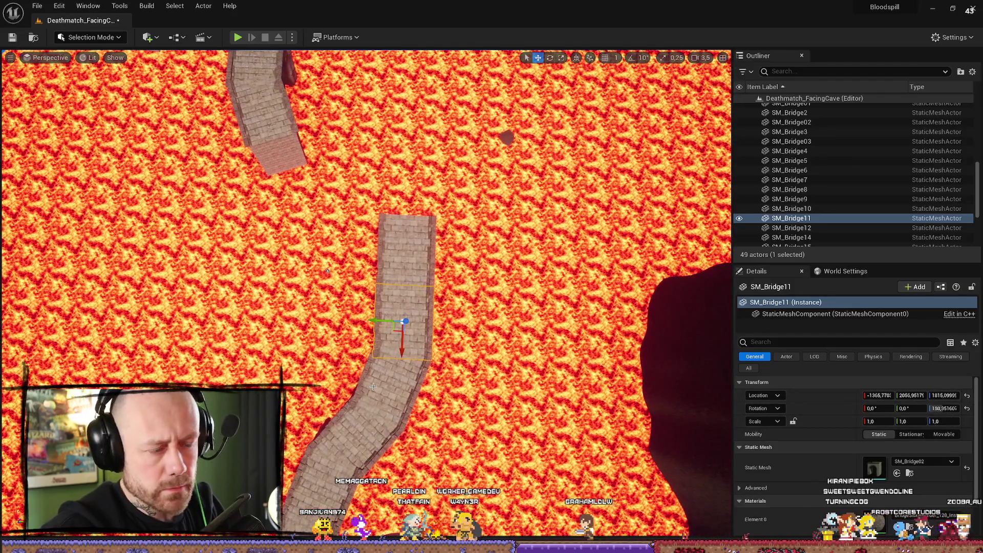
pyautogui.click(405, 380)
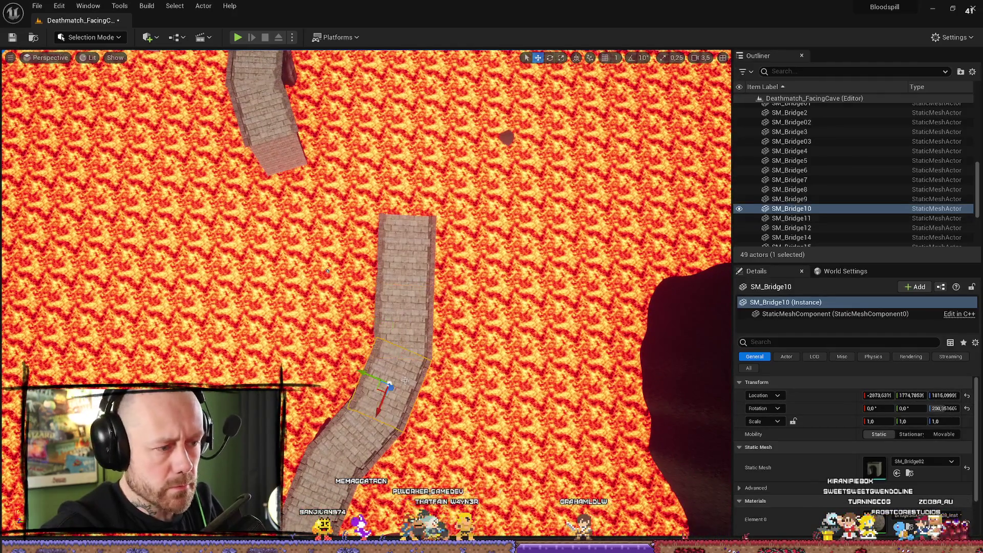
pyautogui.scroll(-3, 410, 262)
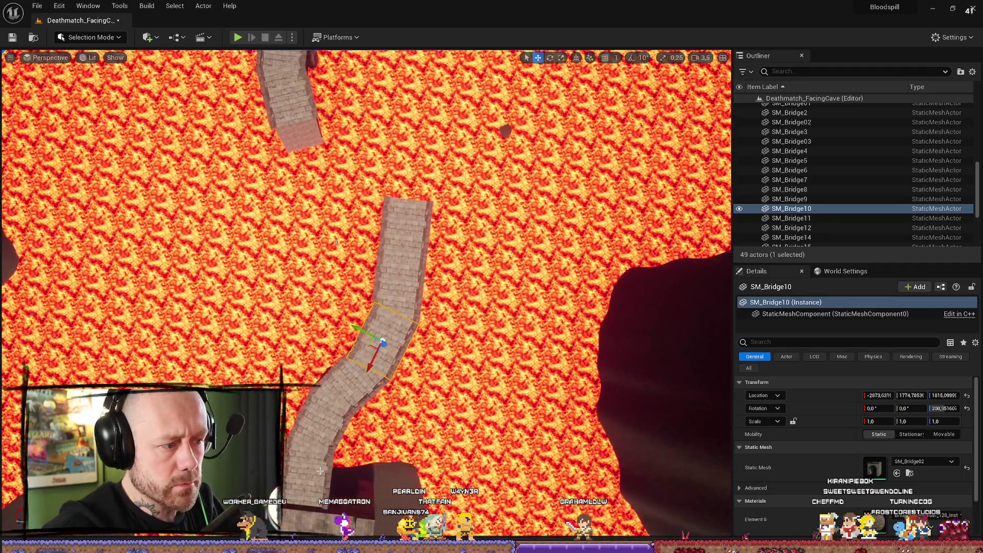
pyautogui.click(313, 428)
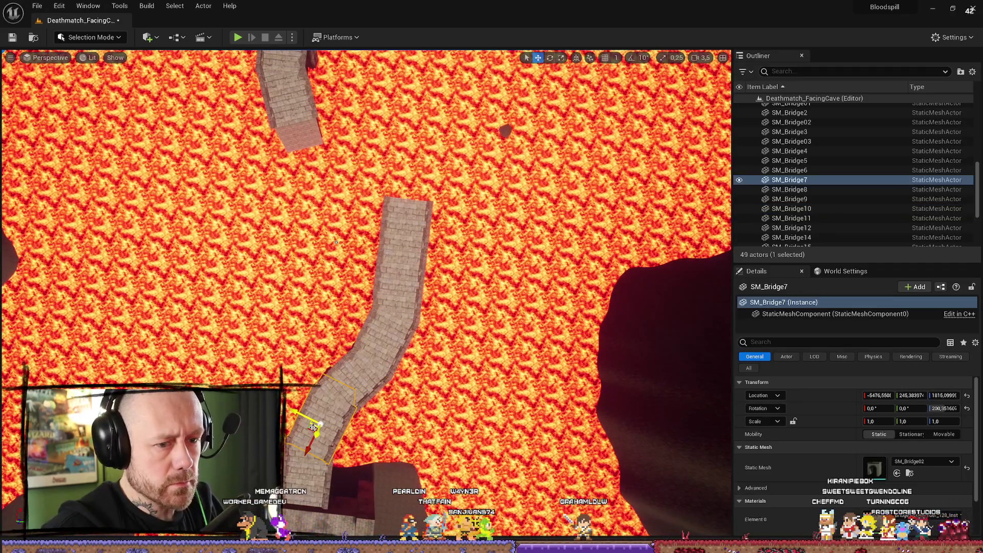
pyautogui.click(411, 226)
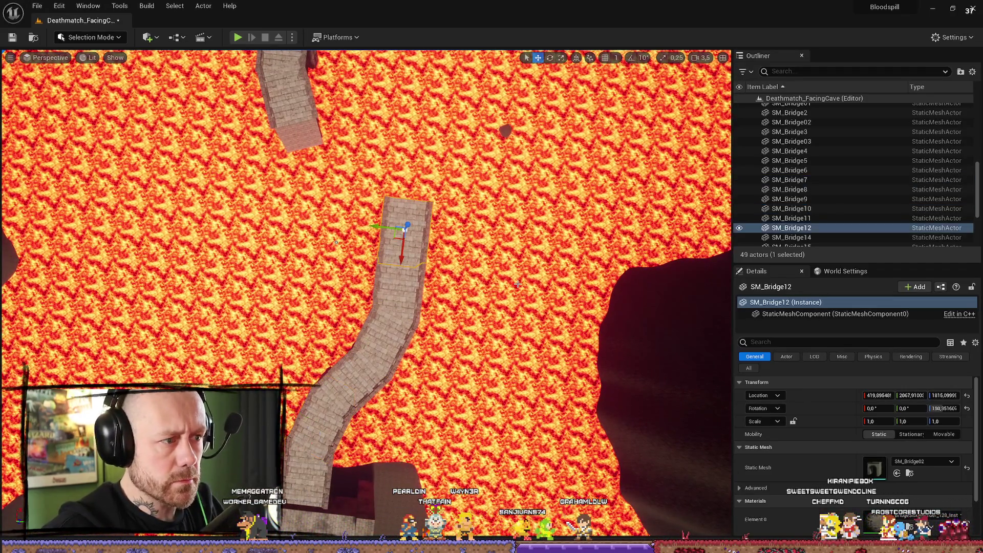
pyautogui.click(956, 395)
pyautogui.write('160')
pyautogui.press('Return')
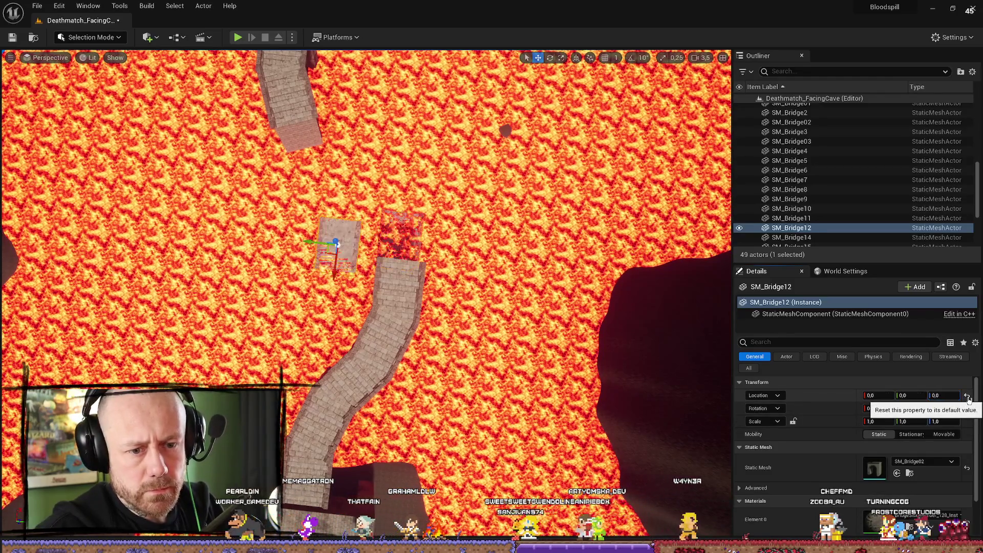
pyautogui.hotkey('ctrl', 'z')
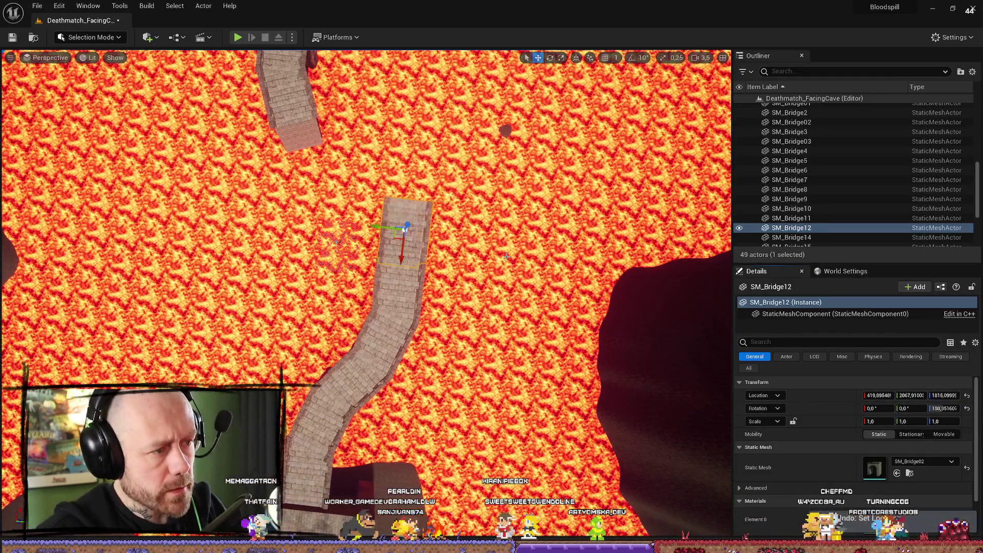
pyautogui.write('160,0')
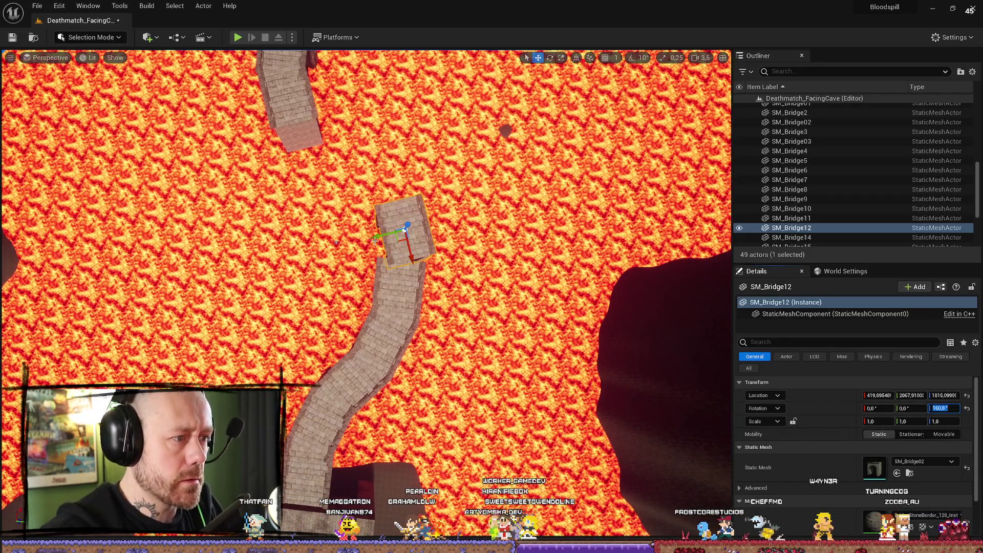
# - Move SM_Bridge12 onto the end of the curved path
pyautogui.moveTo(374, 240)
pyautogui.mouseDown()
pyautogui.moveTo(353, 240)
pyautogui.moveTo(389, 271)
pyautogui.mouseUp()
pyautogui.scroll(3, 297, 301)
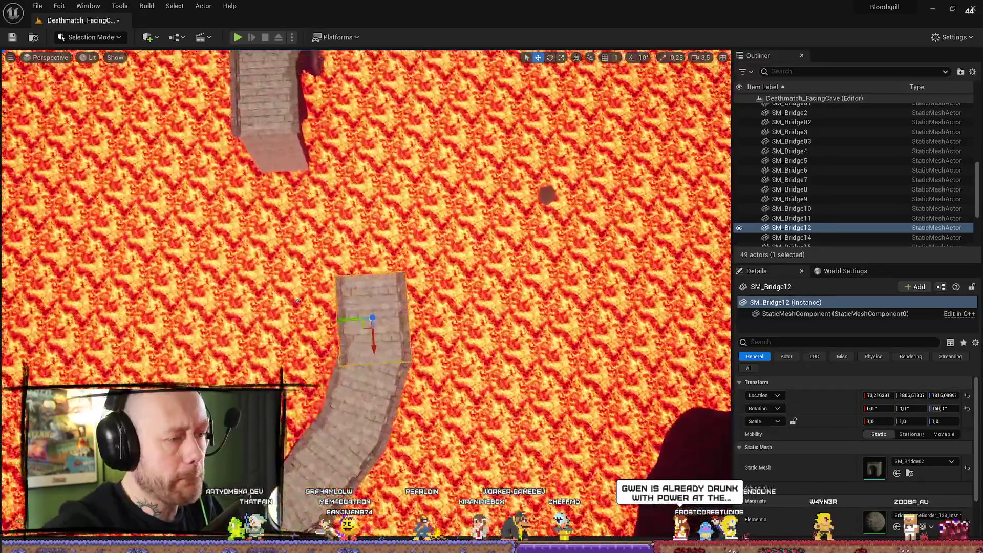
pyautogui.scroll(-3, 297, 301)
pyautogui.scroll(4, 356, 316)
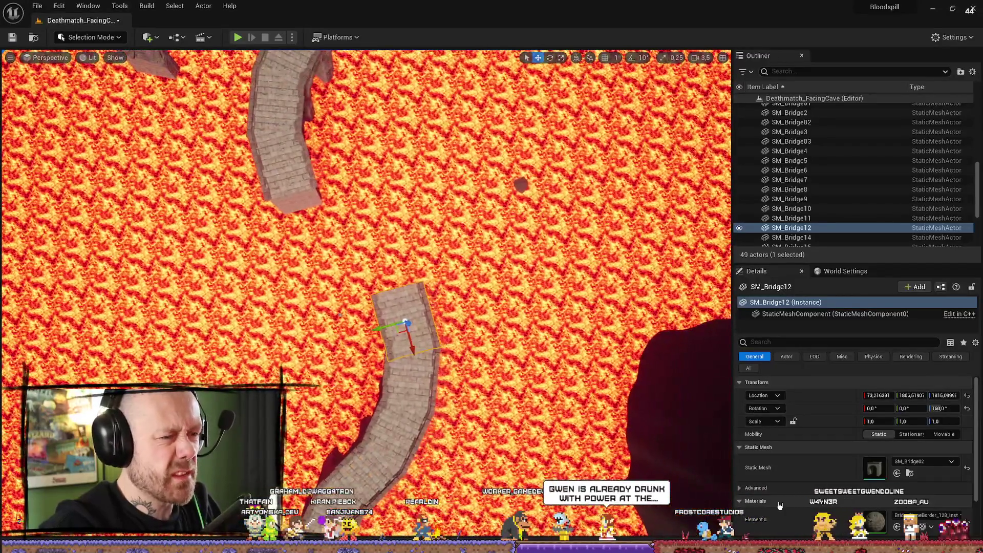
pyautogui.click(355, 316)
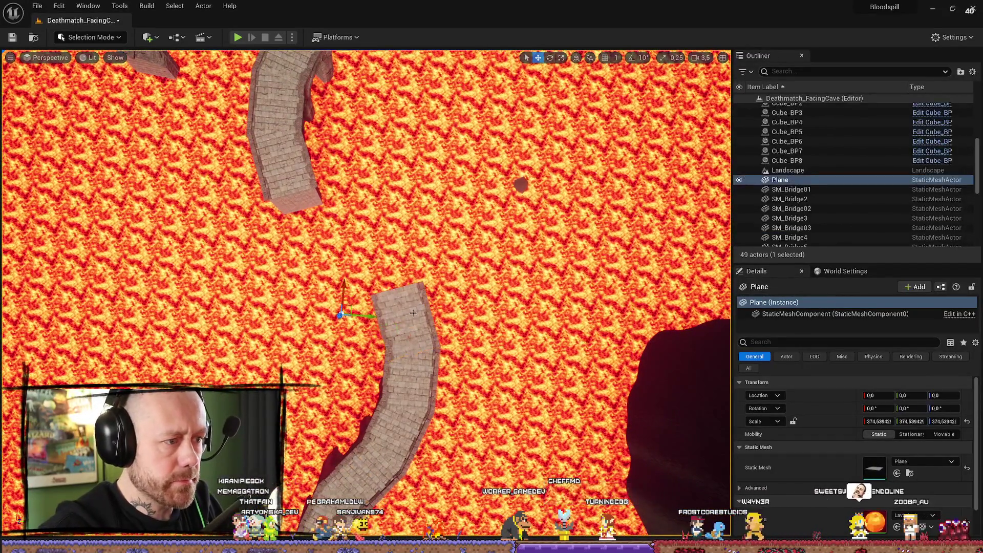
# - Duplicate SM_Bridge12, move the copy up-left, and set Rotation Z to 140
pyautogui.click(414, 313)
pyautogui.hotkey('ctrl', 'd')
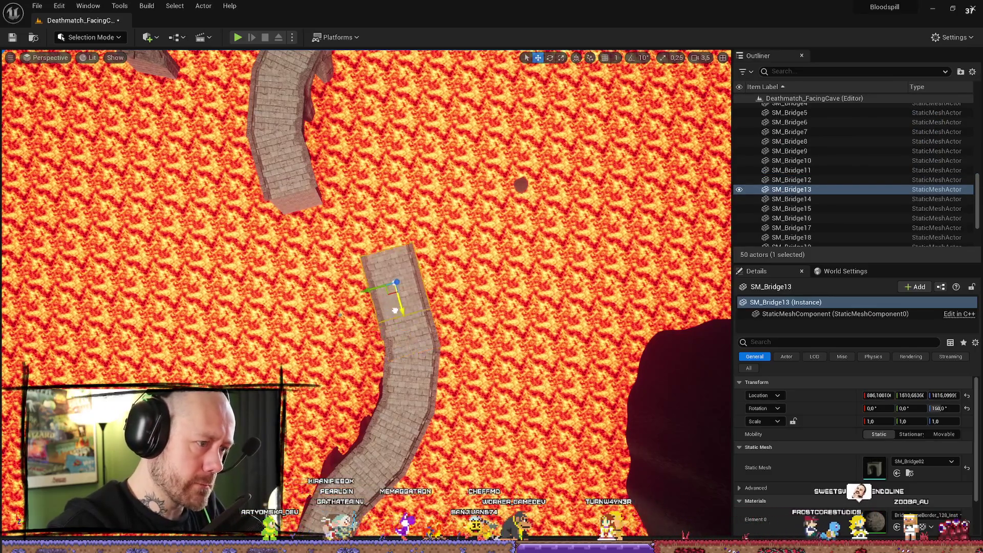
pyautogui.moveTo(395, 310); pyautogui.dragTo(384, 264)
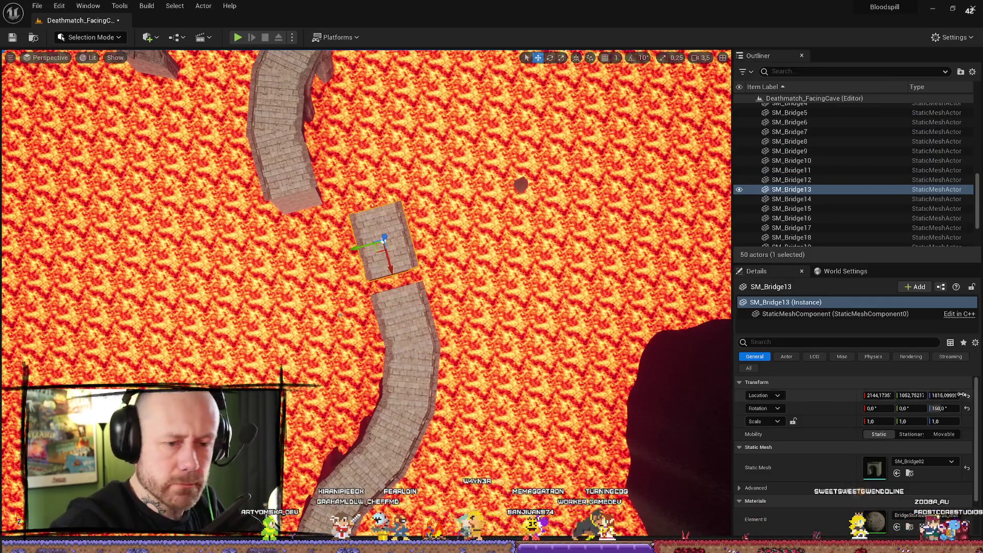
pyautogui.click(943, 408)
pyautogui.write('140')
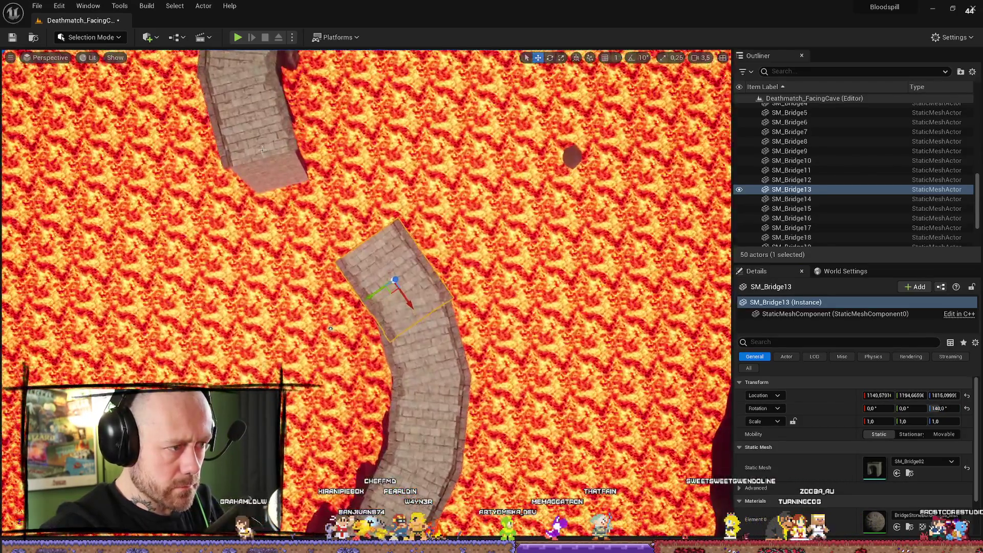
# - Alt-drag a copy of the top piece, set Rotation Z to -40, and slide it toward the lower path
pyautogui.click(262, 150)
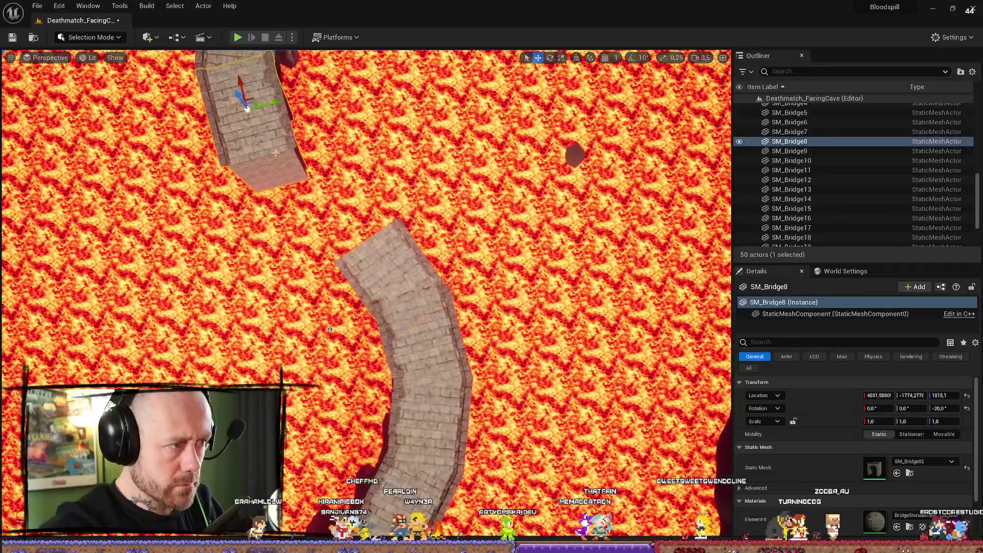
pyautogui.moveTo(280, 159); pyautogui.dragTo(302, 240)
pyautogui.click(942, 408)
pyautogui.write('-40')
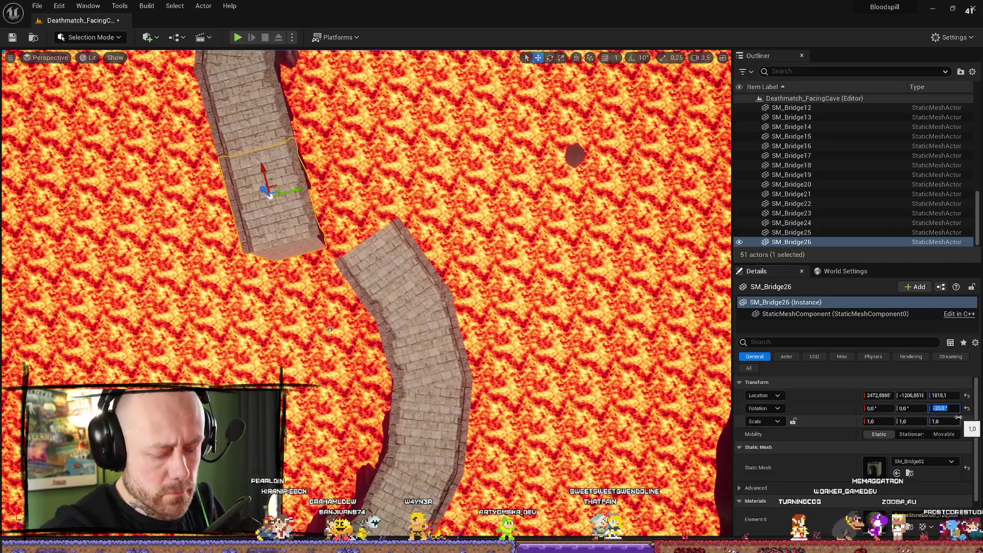
pyautogui.press('Return')
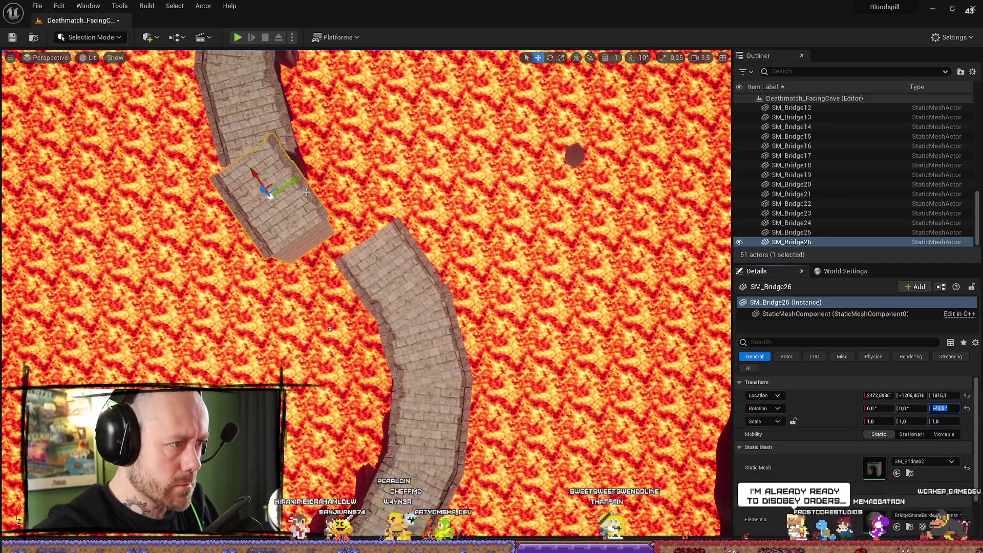
pyautogui.moveTo(282, 189); pyautogui.dragTo(299, 180)
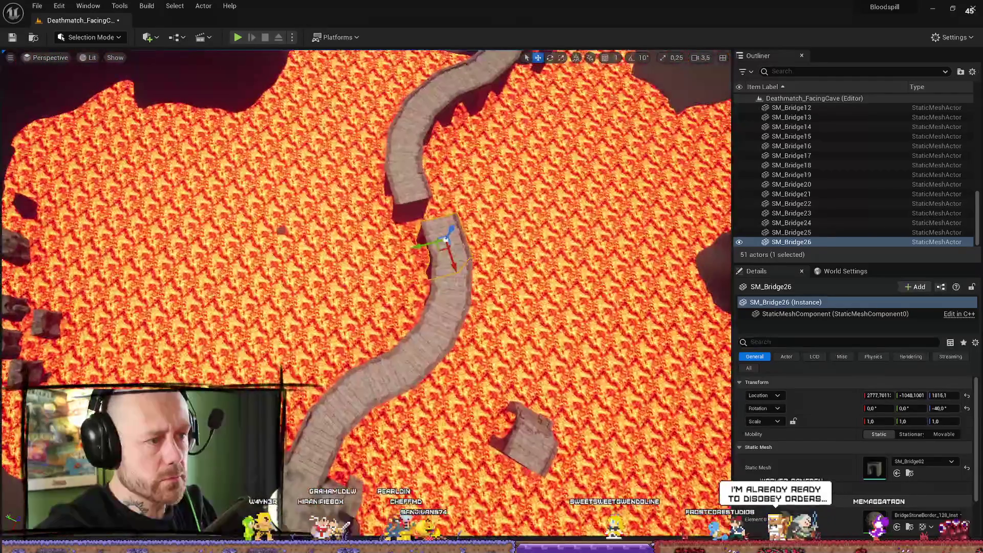
pyautogui.moveTo(441, 184)
pyautogui.mouseDown()
pyautogui.moveTo(277, 315)
pyautogui.moveTo(200, 236)
pyautogui.mouseUp()
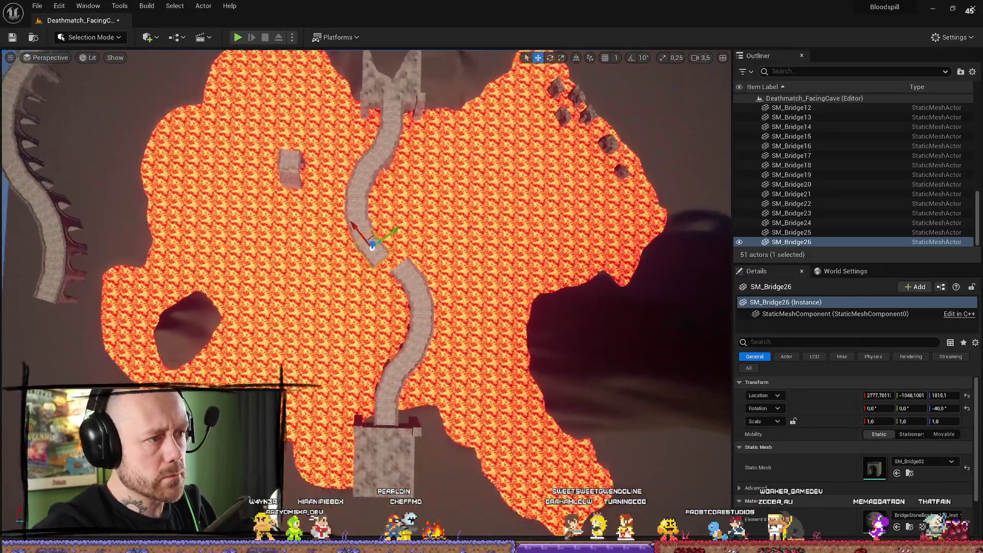
# - Select the upper bridge pieces SM_Bridge13, 12, 11, 10 and 9
pyautogui.scroll(5, 411, 305)
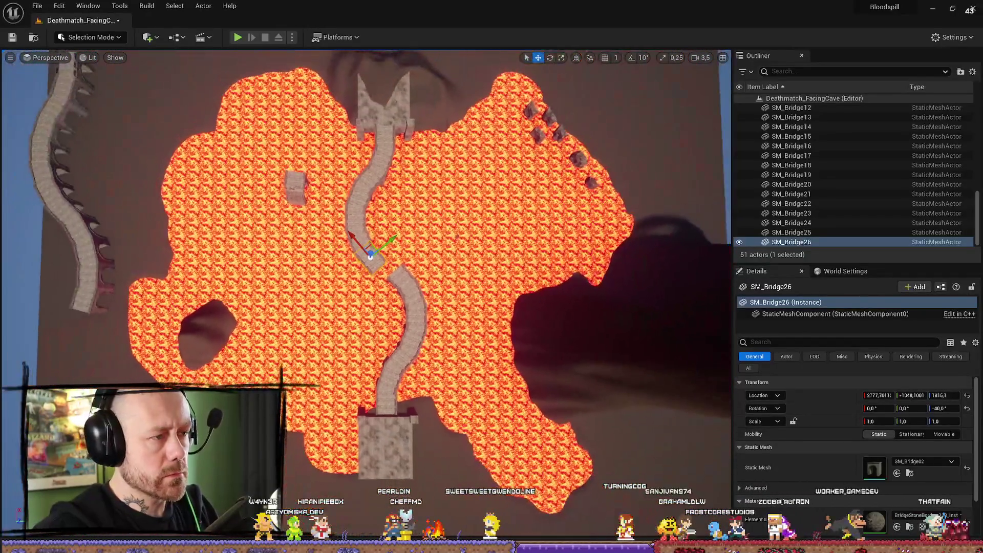
pyautogui.moveTo(332, 242)
pyautogui.mouseDown()
pyautogui.moveTo(332, 250)
pyautogui.moveTo(332, 242)
pyautogui.mouseUp()
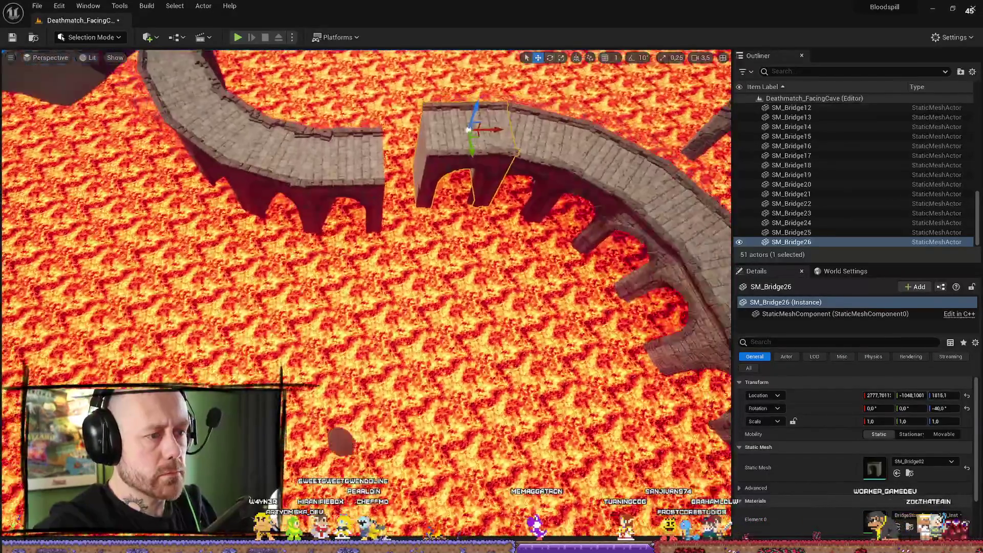
pyautogui.scroll(-2, 366, 296)
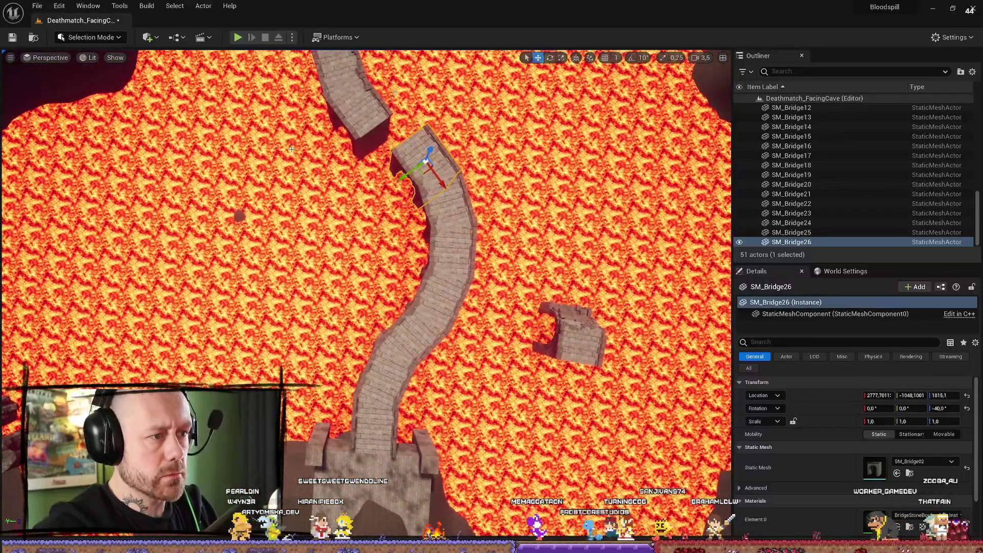
pyautogui.moveTo(291, 149)
pyautogui.mouseDown()
pyautogui.moveTo(425, 168)
pyautogui.moveTo(375, 205)
pyautogui.mouseUp()
pyautogui.click(376, 199)
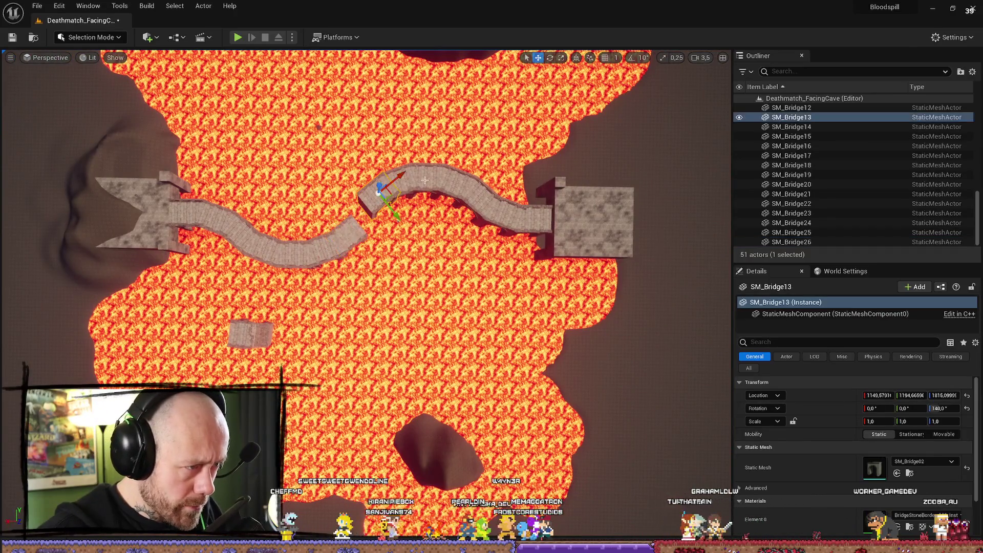
pyautogui.keyDown('ctrl'); pyautogui.click(409, 179); pyautogui.keyUp('ctrl')
pyautogui.keyDown('ctrl'); pyautogui.click(440, 173); pyautogui.keyUp('ctrl')
pyautogui.keyDown('ctrl'); pyautogui.click(470, 187); pyautogui.keyUp('ctrl')
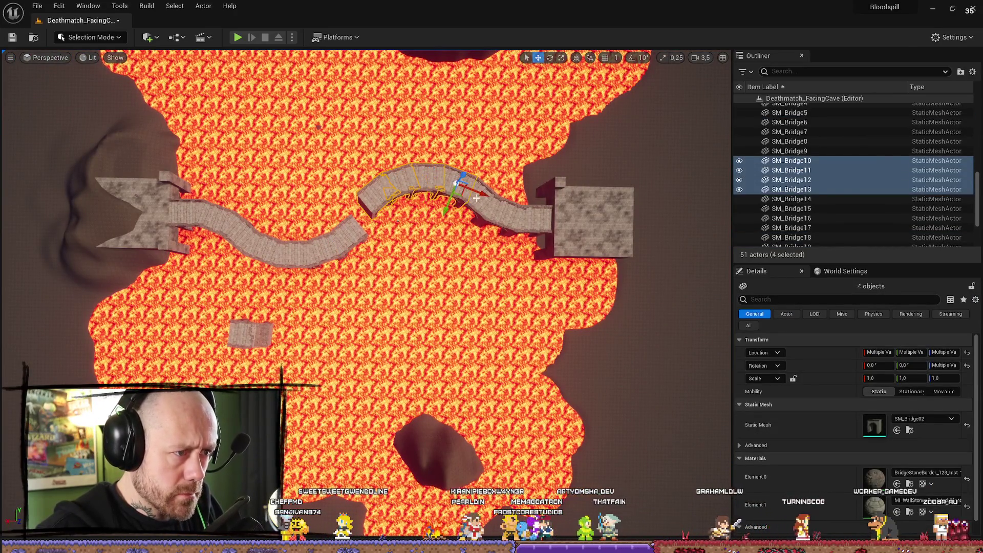
pyautogui.keyDown('ctrl'); pyautogui.click(507, 221); pyautogui.keyUp('ctrl')
# - Add SM_Bridge7, SM_Bridge5 and Cube_BP6–8, then shift the group slightly right along X
pyautogui.keyDown('ctrl'); pyautogui.click(514, 218); pyautogui.keyUp('ctrl')
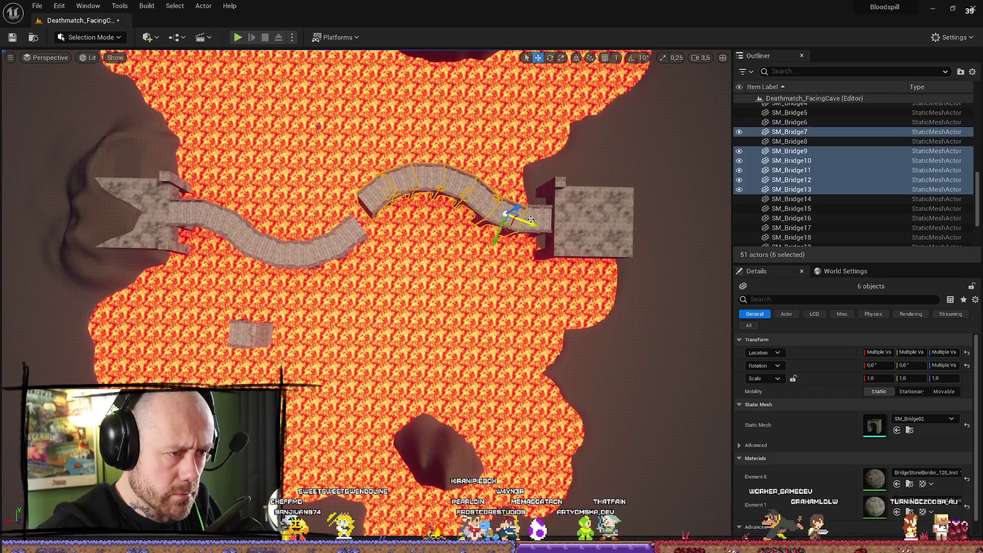
pyautogui.keyDown('ctrl'); pyautogui.click(537, 217); pyautogui.keyUp('ctrl')
pyautogui.keyDown('ctrl'); pyautogui.click(586, 222); pyautogui.keyUp('ctrl')
pyautogui.keyDown('ctrl'); pyautogui.click(557, 185); pyautogui.keyUp('ctrl')
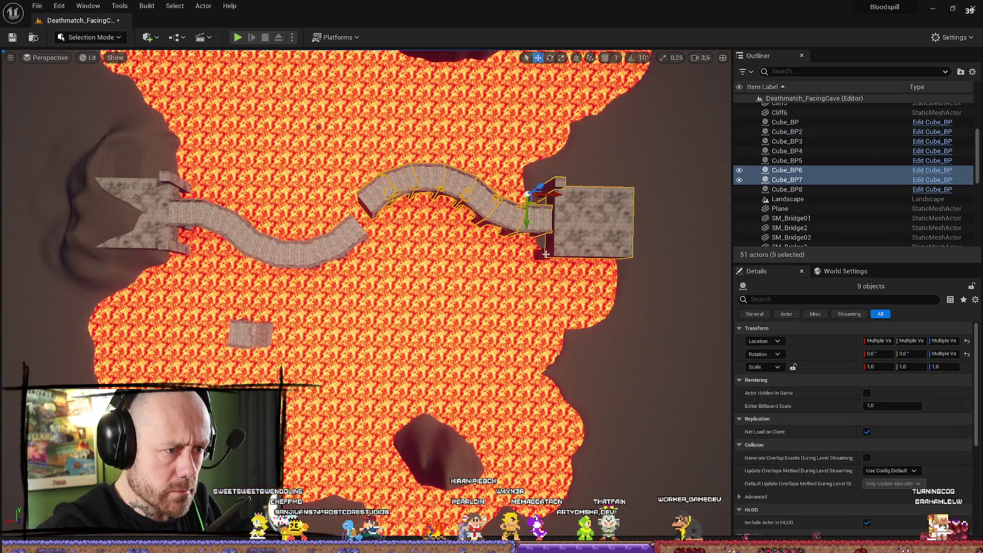
pyautogui.keyDown('ctrl'); pyautogui.click(546, 255); pyautogui.keyUp('ctrl')
pyautogui.moveTo(547, 256); pyautogui.dragTo(577, 256)
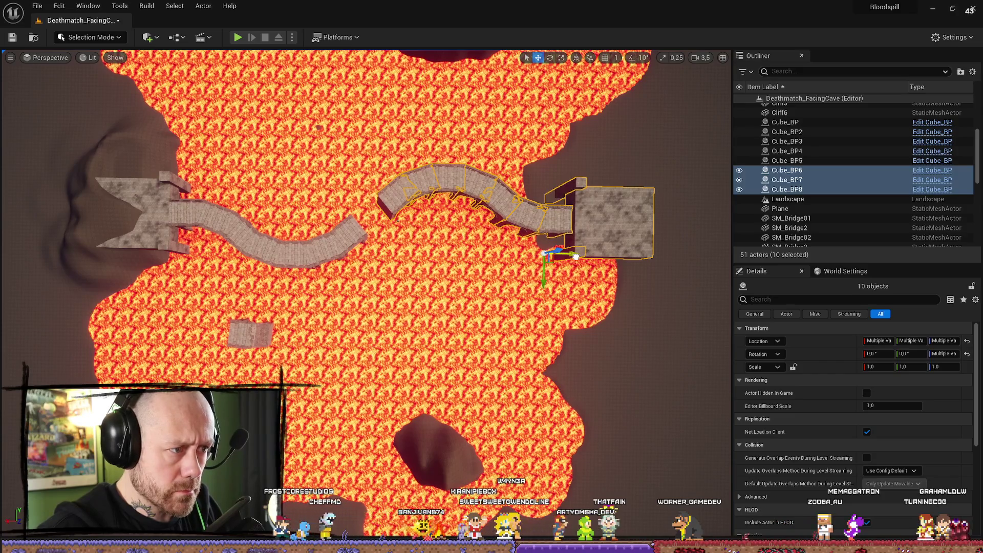
pyautogui.click(577, 257)
pyautogui.moveTo(576, 257)
pyautogui.mouseDown()
pyautogui.moveTo(502, 312)
pyautogui.moveTo(491, 279)
pyautogui.mouseUp()
pyautogui.moveTo(389, 386)
pyautogui.mouseDown()
pyautogui.moveTo(353, 359)
pyautogui.moveTo(354, 399)
pyautogui.mouseUp()
pyautogui.scroll(-10, 366, 297)
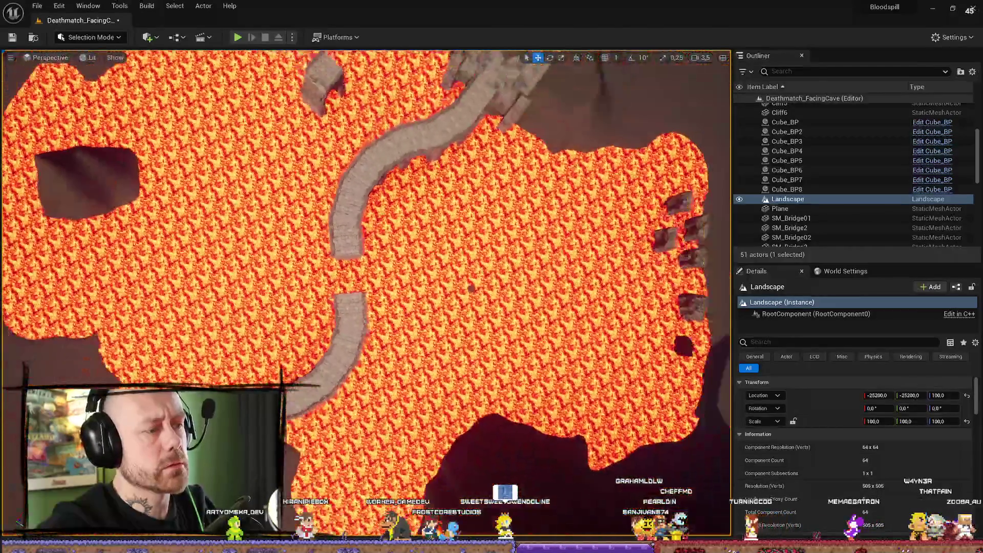
# - Duplicate Cube_BP2 as Cube_BP9 and nudge it onto the junction of the winding sections
pyautogui.scroll(-3, 366, 297)
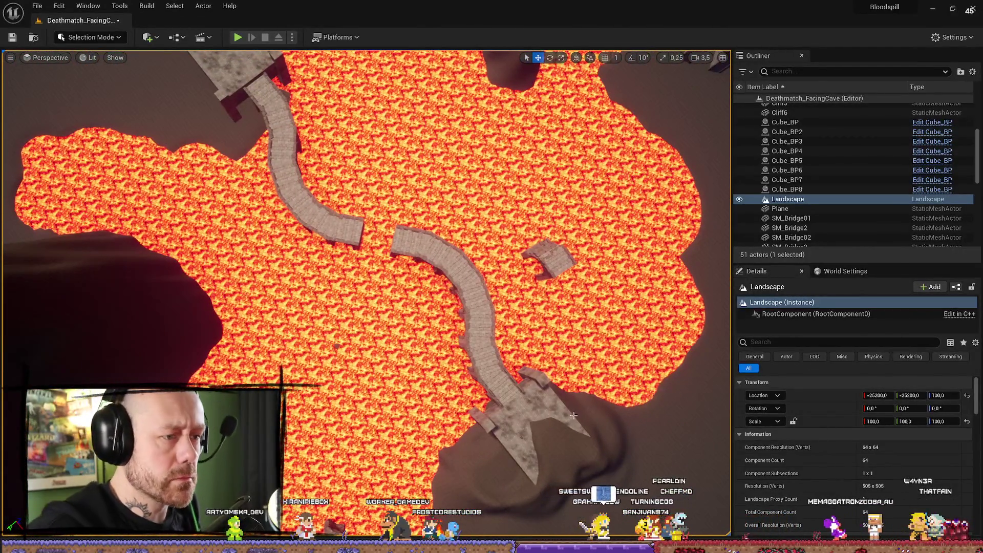
pyautogui.moveTo(553, 512); pyautogui.dragTo(553, 487)
pyautogui.click(553, 487)
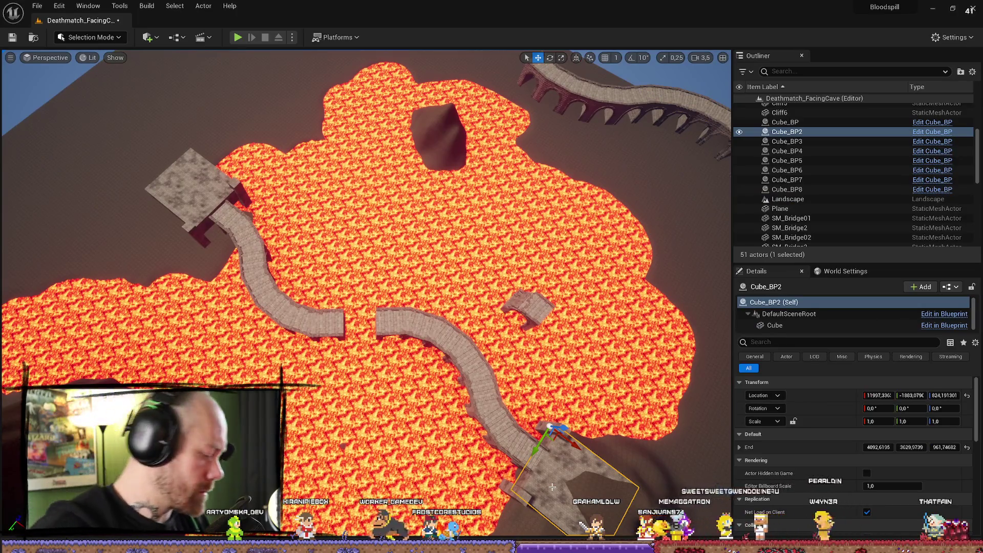
pyautogui.hotkey('ctrl', 'd')
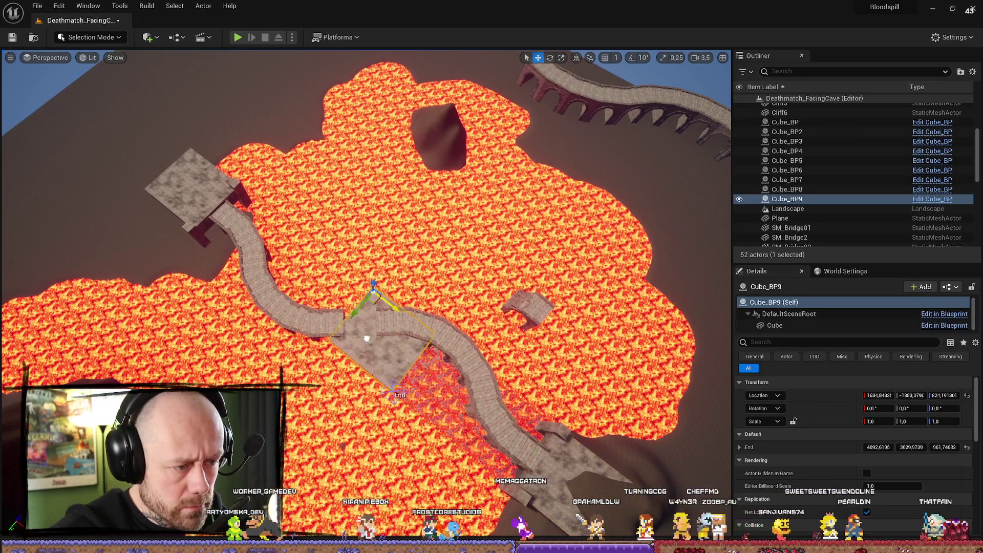
pyautogui.scroll(1, 366, 297)
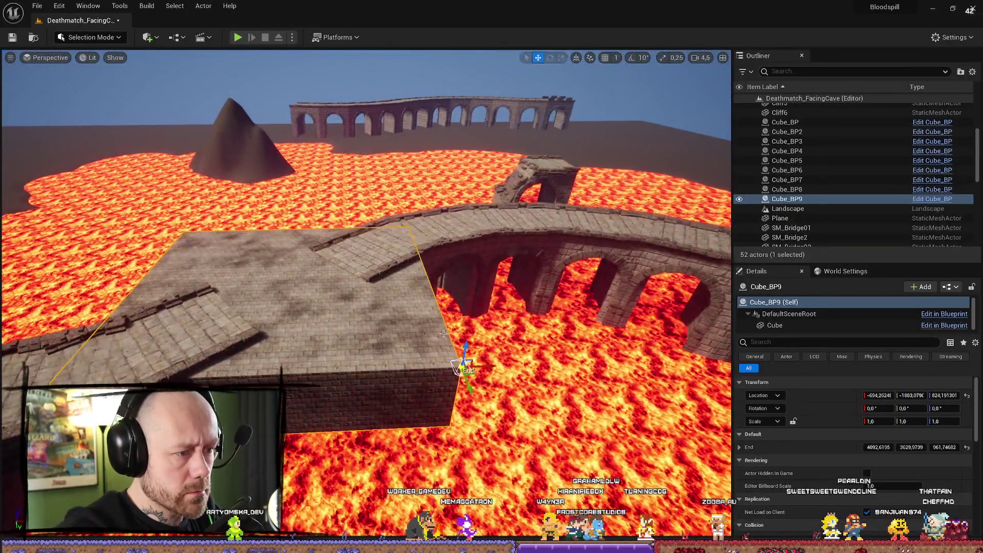
pyautogui.moveTo(443, 333); pyautogui.dragTo(469, 240)
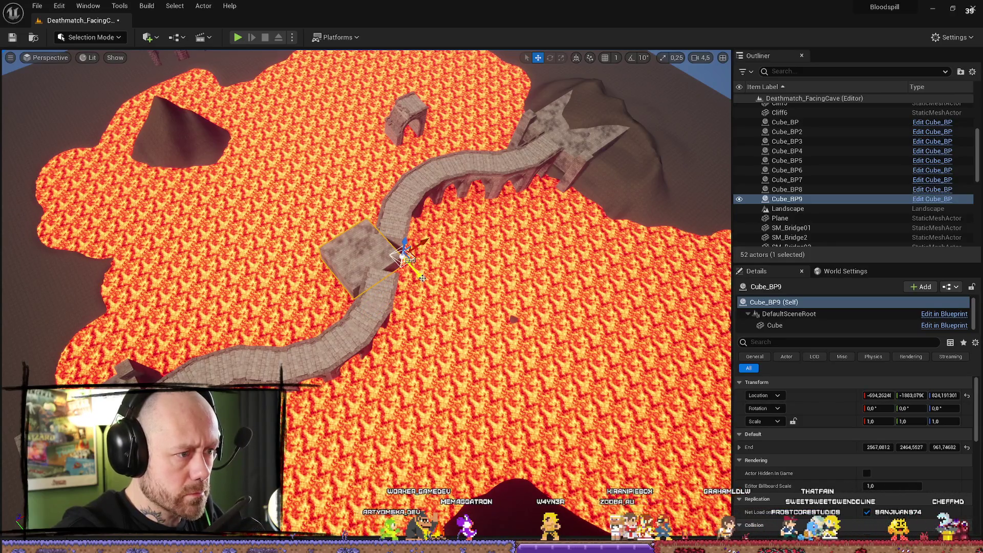
pyautogui.click(346, 238)
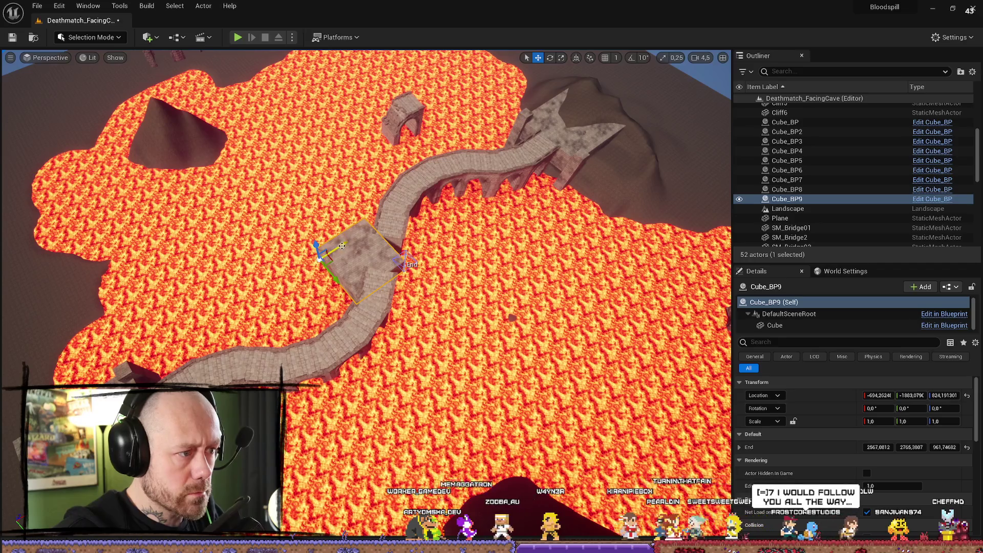
pyautogui.moveTo(361, 283)
pyautogui.mouseDown()
pyautogui.moveTo(370, 220)
pyautogui.moveTo(366, 303)
pyautogui.mouseUp()
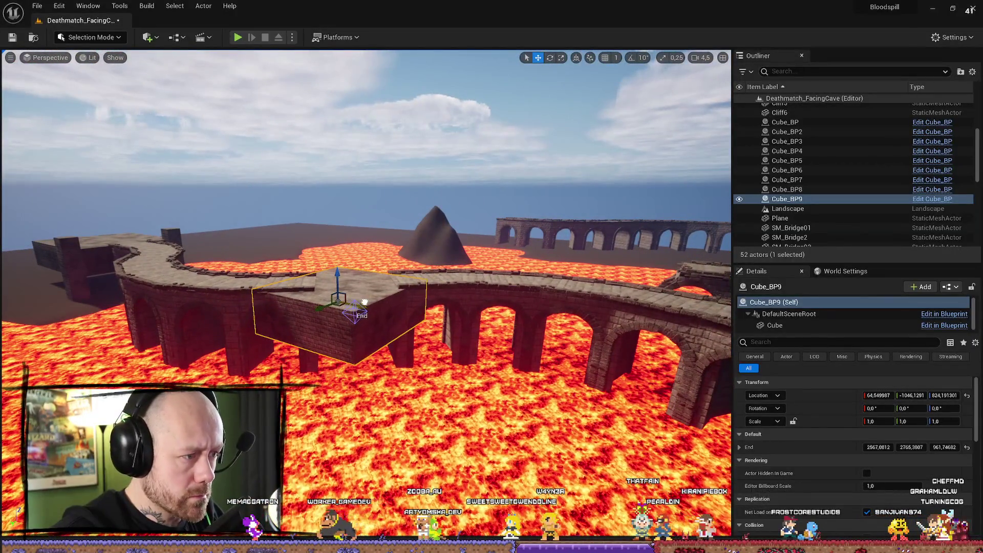
# - Slide Cube_BP9 along the bridge and stretch it up into a tall pillar
pyautogui.moveTo(336, 272); pyautogui.dragTo(340, 267)
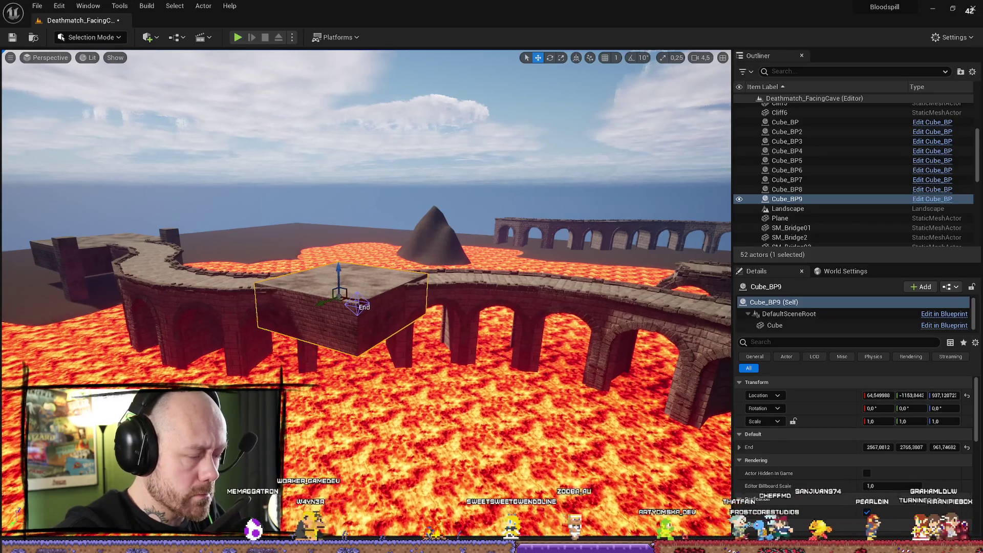
pyautogui.press('f')
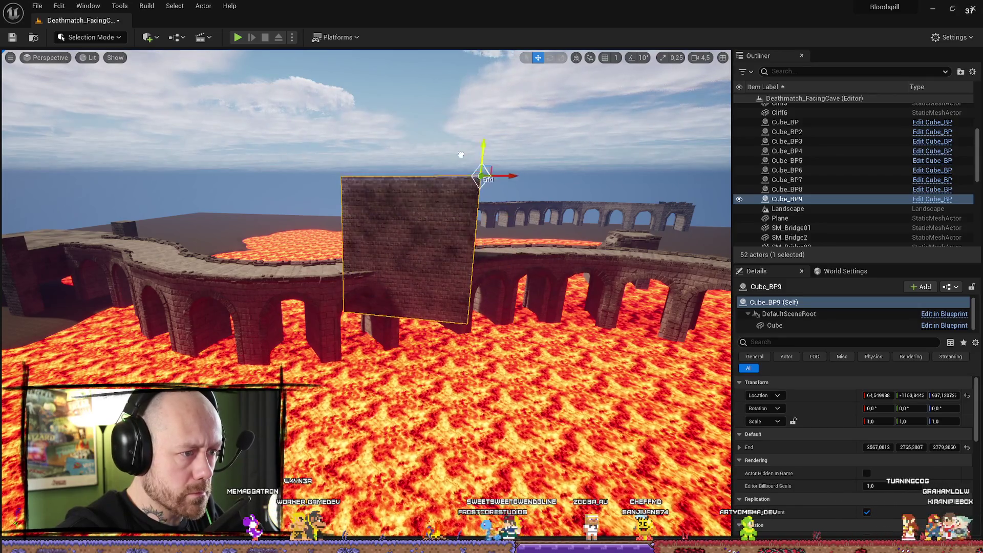
pyautogui.moveTo(461, 155); pyautogui.dragTo(496, 94)
pyautogui.click(433, 154)
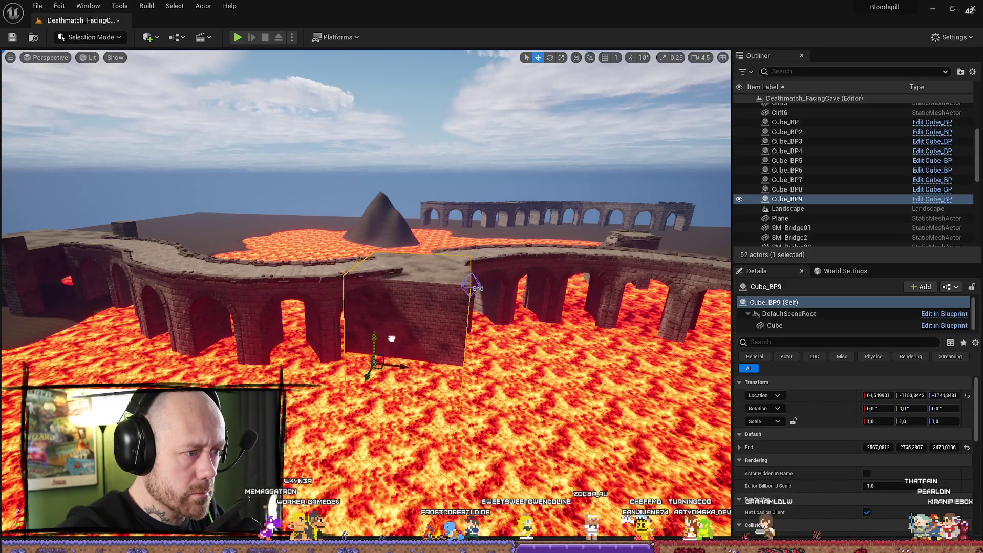
# - Rotate the pillar about 8.6° to line up with the bridge
pyautogui.moveTo(392, 336)
pyautogui.mouseDown()
pyautogui.moveTo(257, 195)
pyautogui.moveTo(353, 321)
pyautogui.moveTo(350, 263)
pyautogui.moveTo(331, 274)
pyautogui.mouseUp()
pyautogui.click(353, 321)
pyautogui.press('e')
pyautogui.press('w')
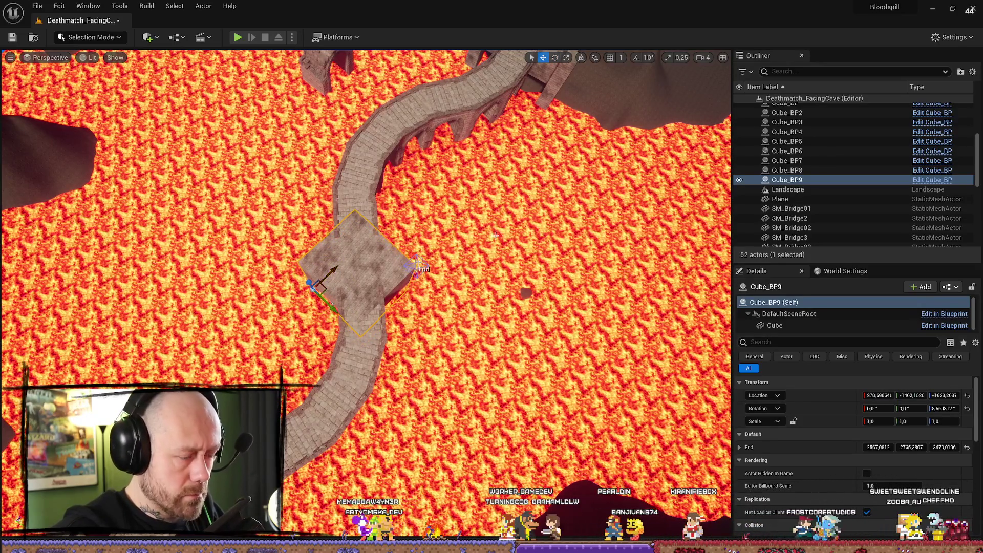
# - Reselect the Cube_BP9 pillar block and delete it from the level
pyautogui.click(470, 243)
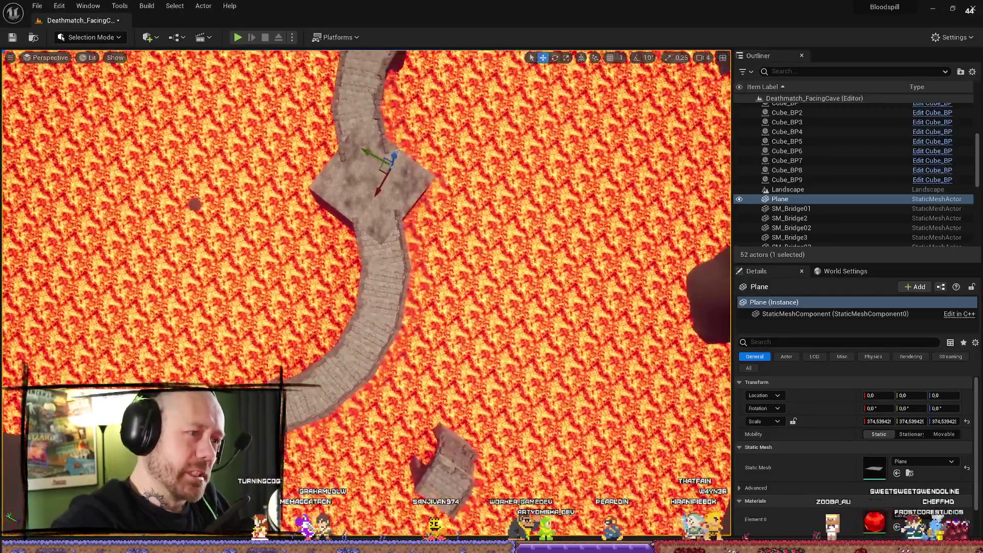
pyautogui.moveTo(399, 150)
pyautogui.mouseDown()
pyautogui.moveTo(399, 77)
pyautogui.moveTo(394, 231)
pyautogui.mouseUp()
pyautogui.click(307, 236)
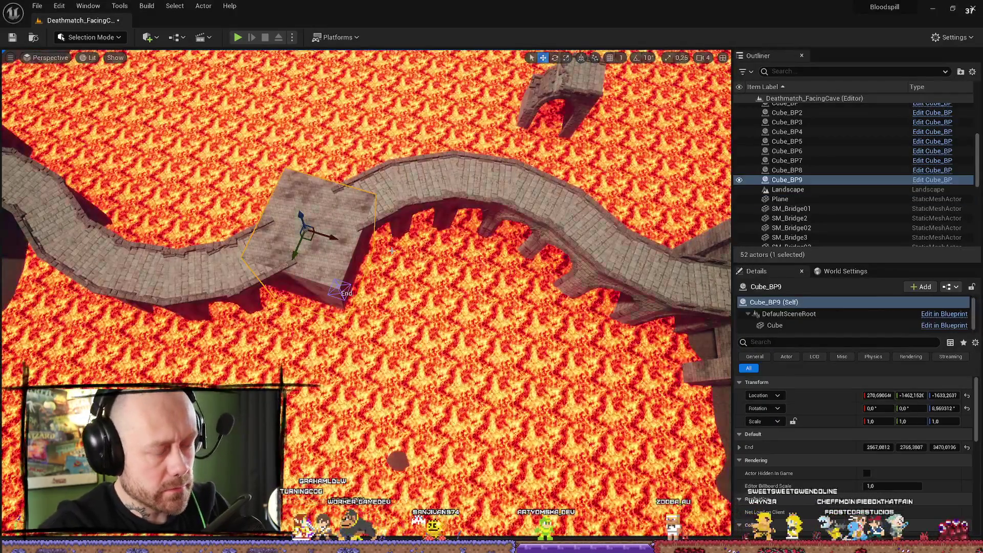
pyautogui.press('Delete')
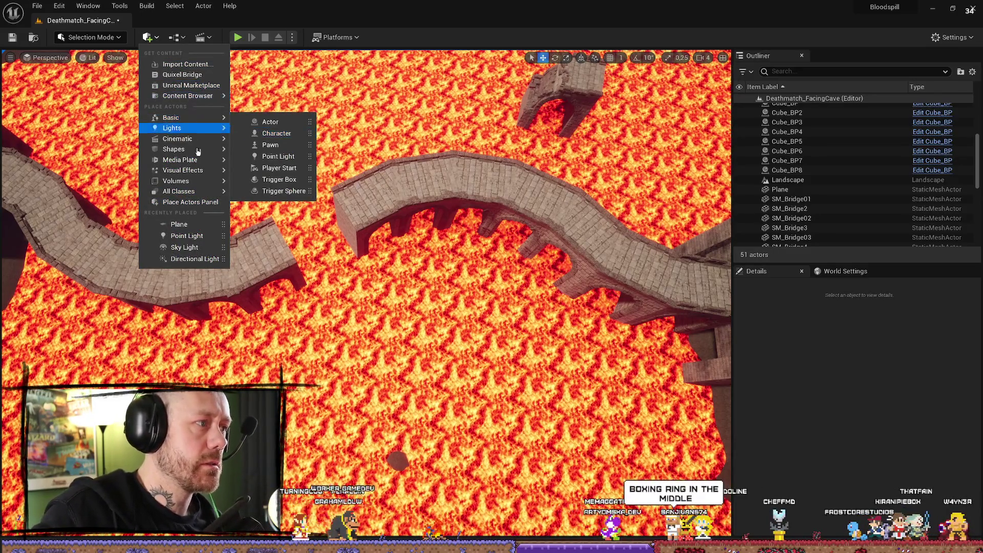
pyautogui.moveTo(213, 133)
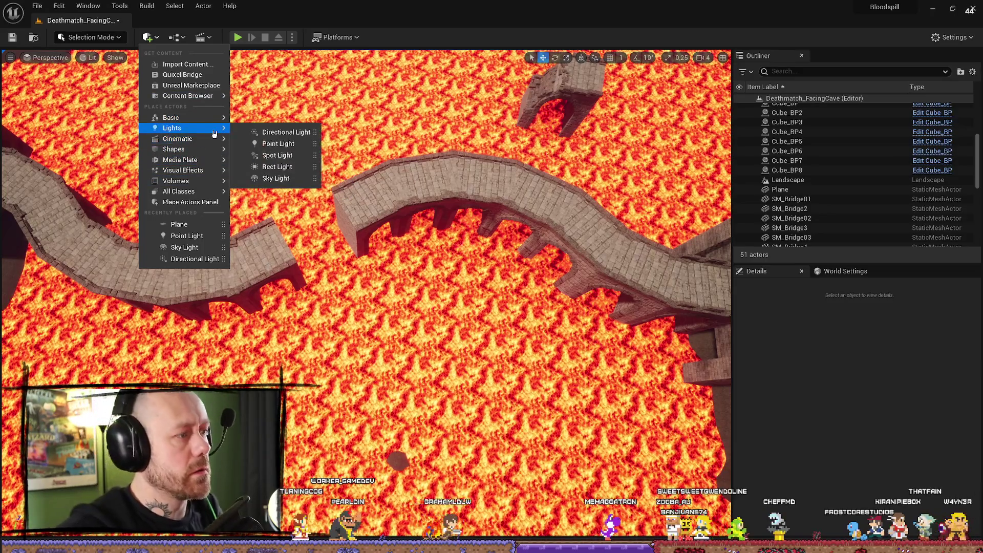
pyautogui.click(160, 39)
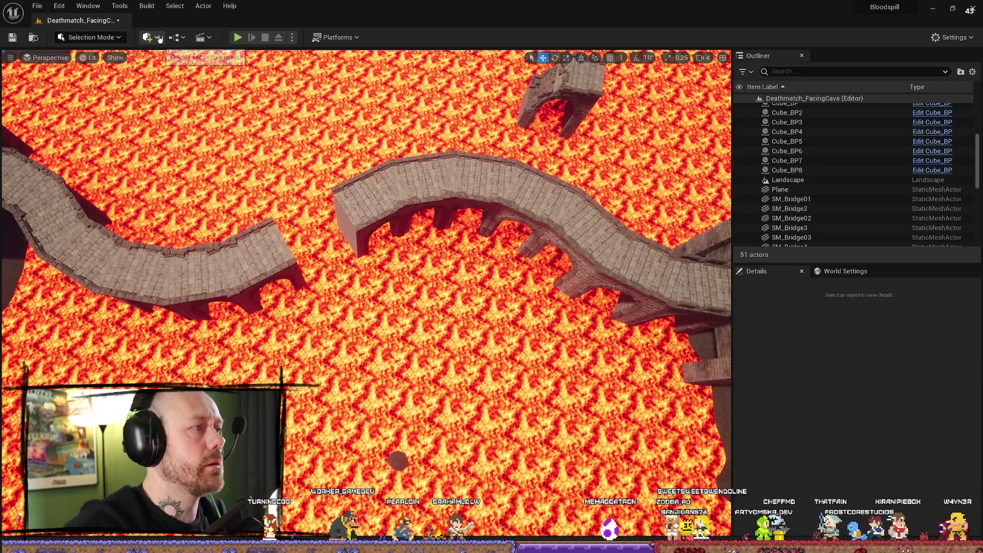
pyautogui.click(160, 39)
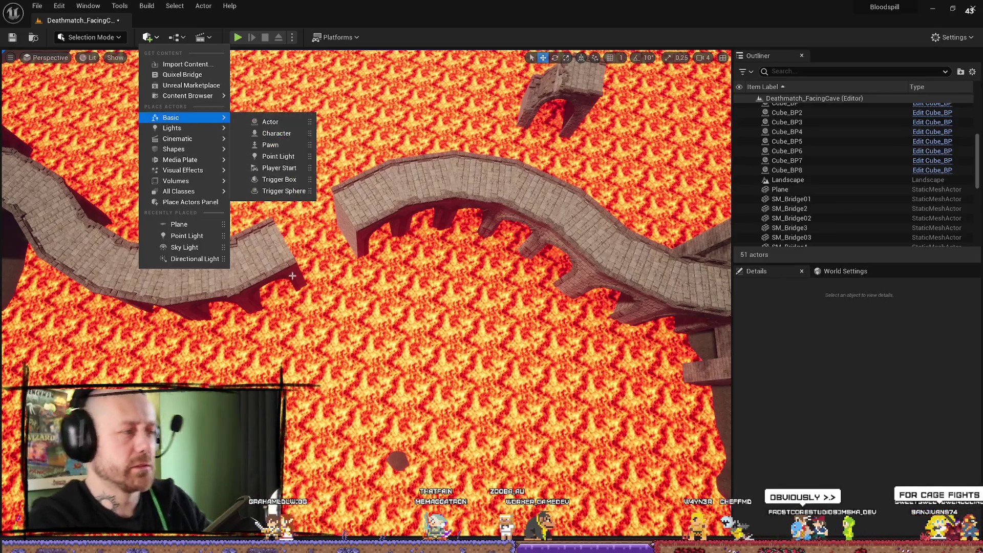
pyautogui.click(408, 244)
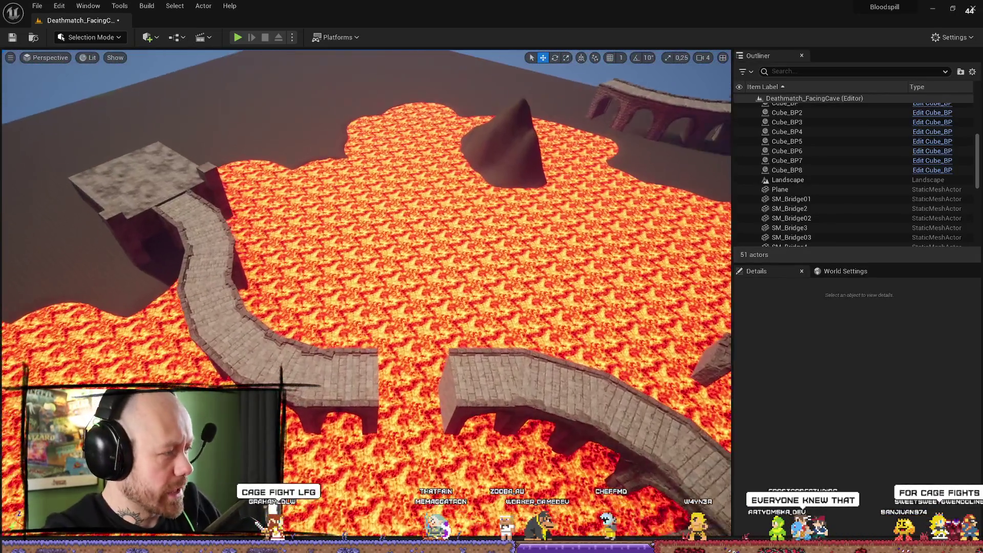
pyautogui.scroll(-5, 408, 248)
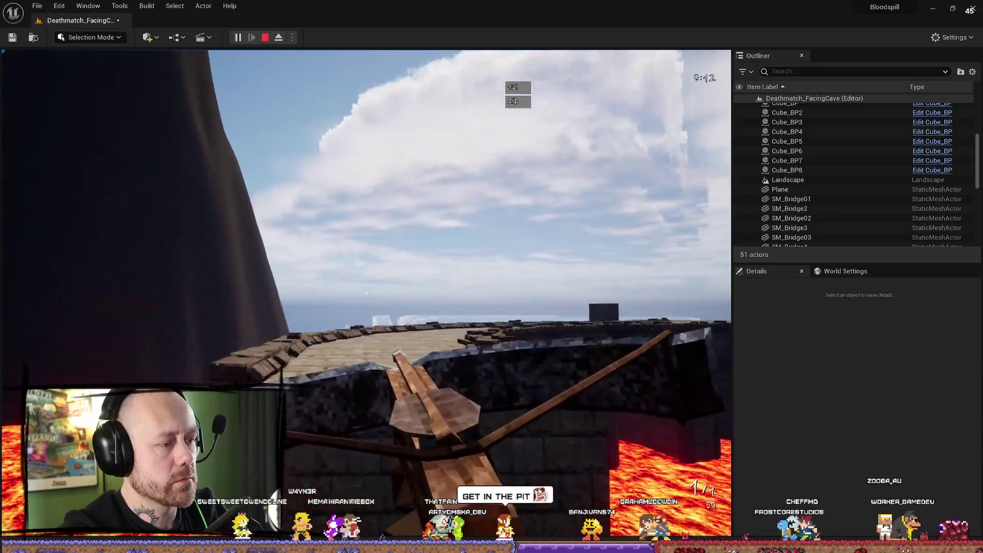
pyautogui.press('Escape')
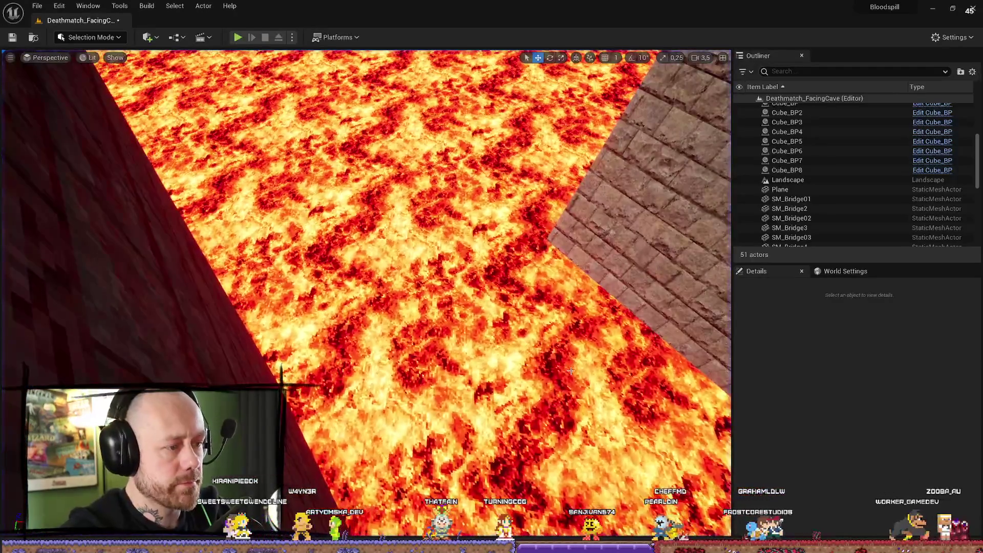
# - Select bridge pieces SM_Bridge6 and SM_Bridge26 and frame the view on them
pyautogui.scroll(-5, 365, 294)
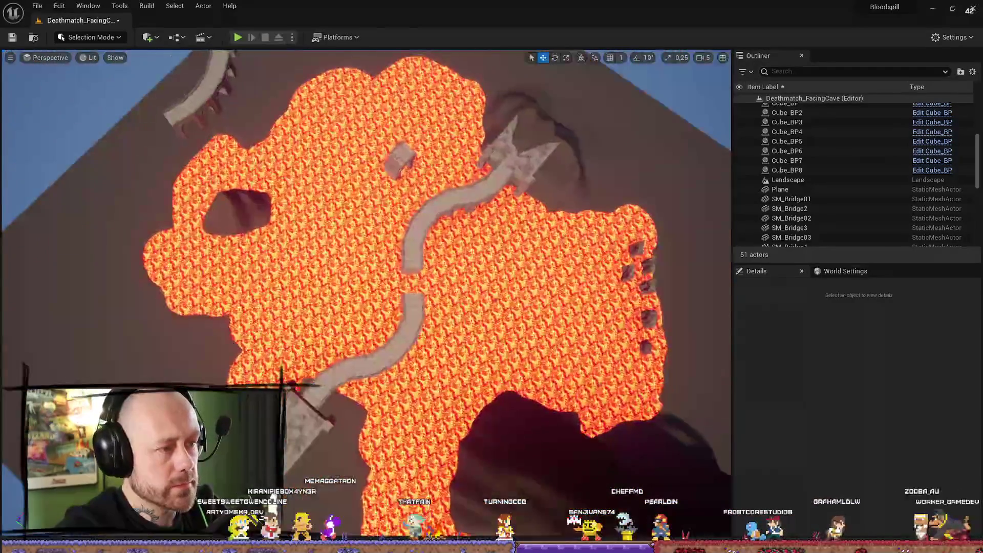
pyautogui.moveTo(406, 296); pyautogui.dragTo(406, 244)
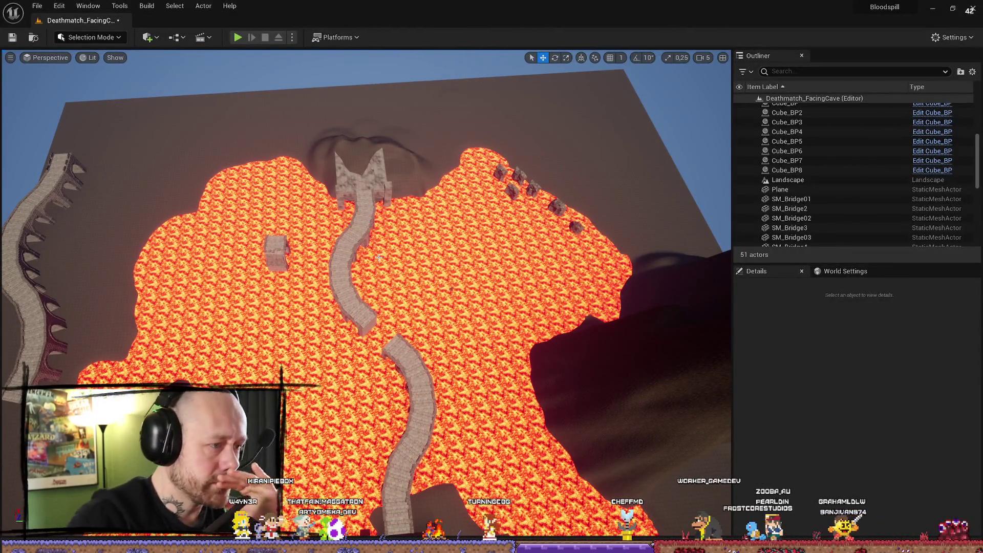
pyautogui.moveTo(415, 387); pyautogui.dragTo(528, 376)
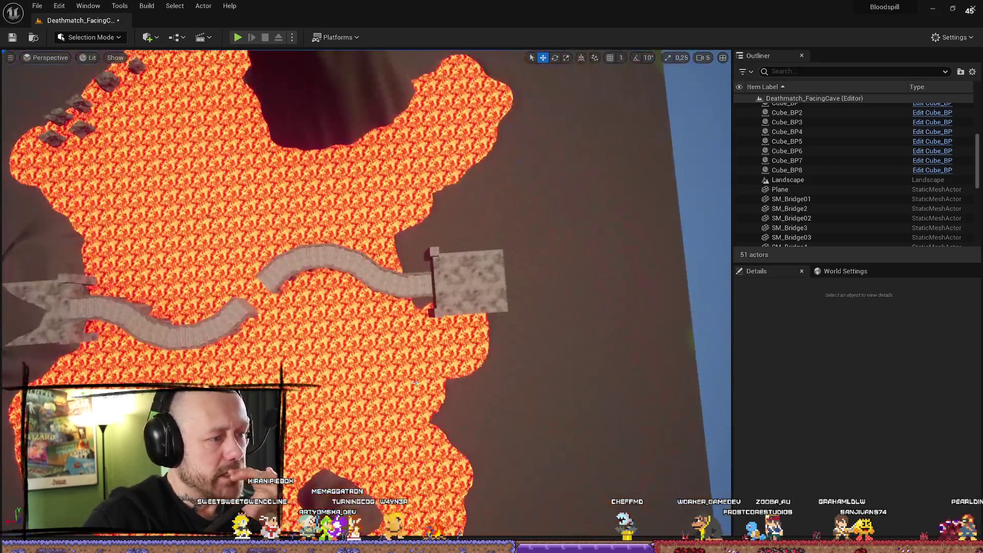
pyautogui.click(316, 262)
pyautogui.click(180, 339)
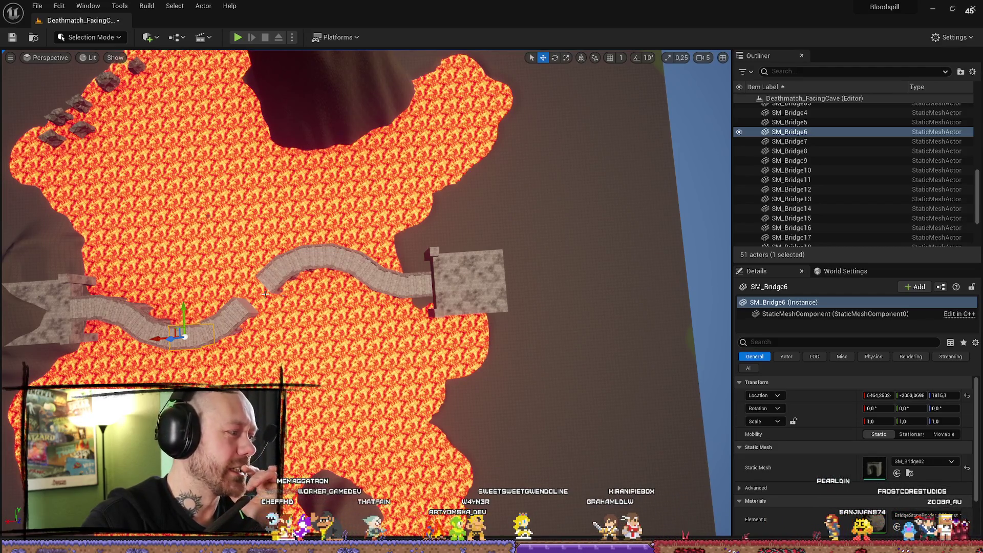
pyautogui.click(242, 321)
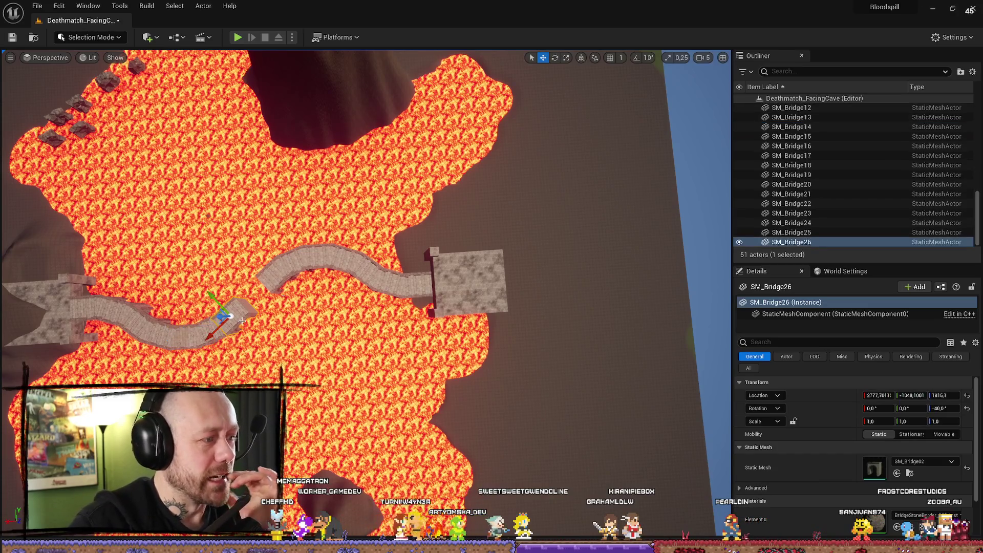
pyautogui.press('f')
# - Save the current lava bridge level from the File menu
pyautogui.scroll(-5, 365, 256)
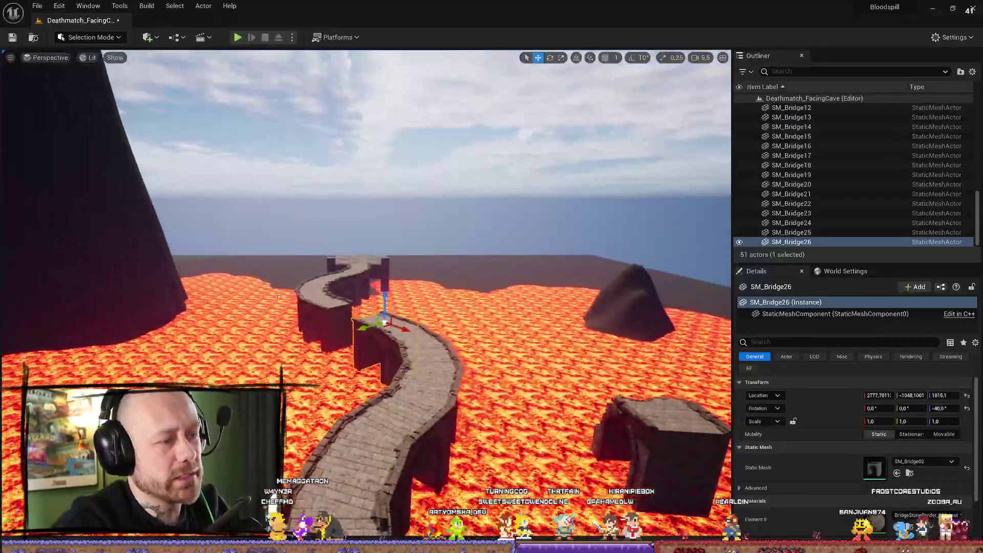
pyautogui.moveTo(365, 256); pyautogui.dragTo(366, 226)
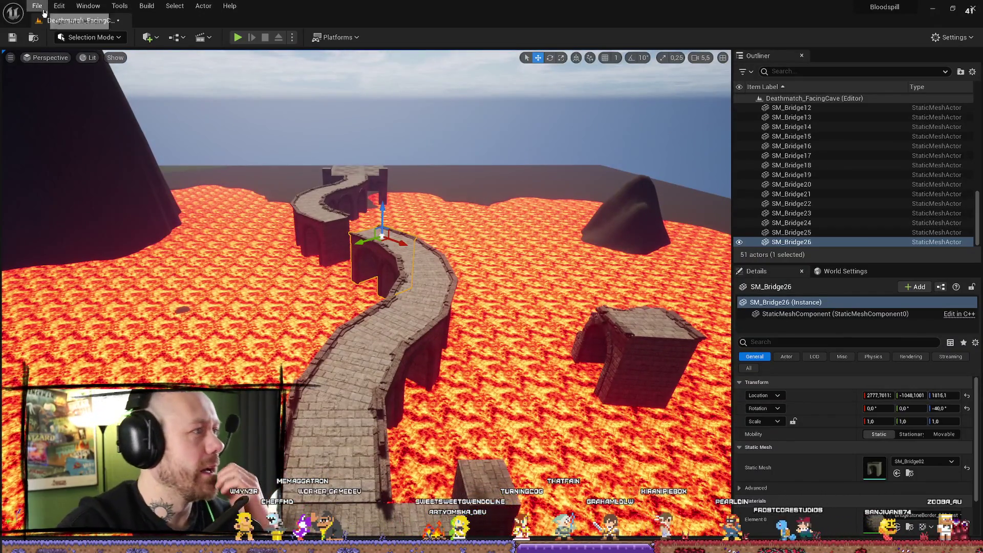
pyautogui.click(37, 6)
pyautogui.click(94, 114)
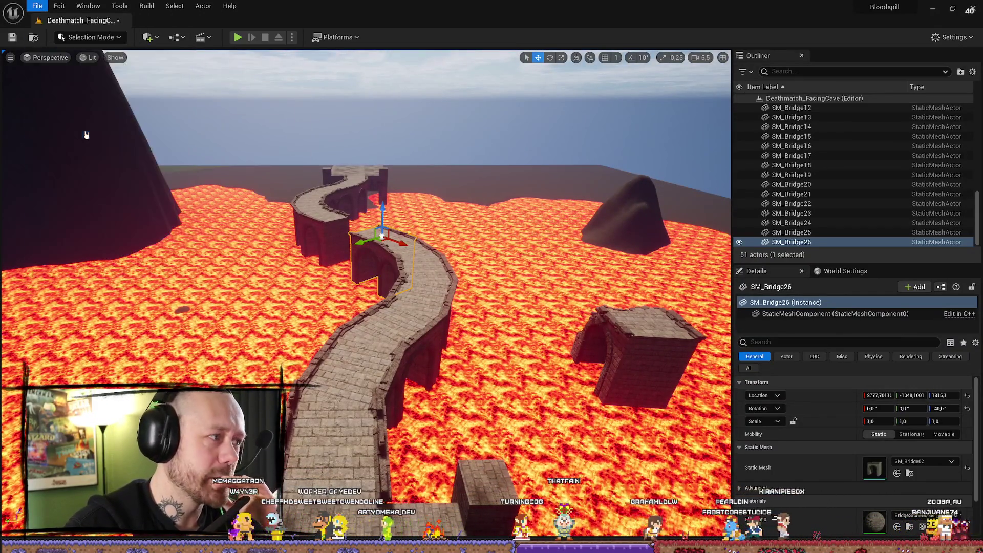
# - Minimize both the Unreal editor window and the Fork window
pyautogui.click(931, 6)
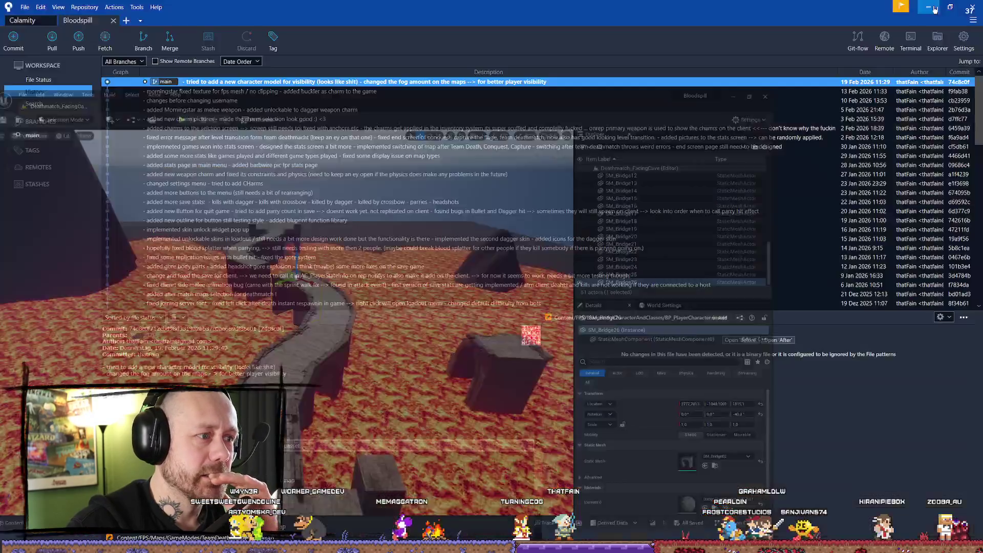
pyautogui.click(936, 14)
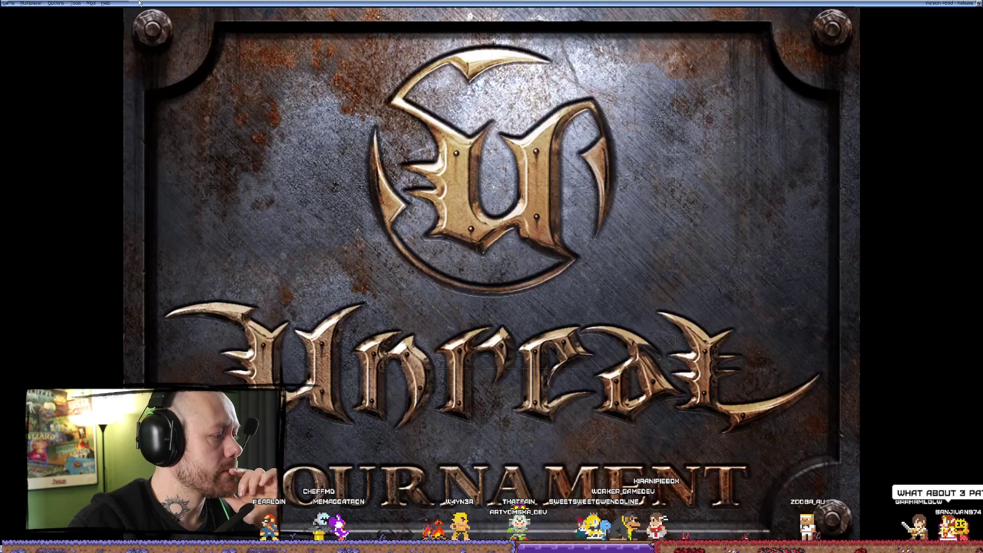
# - Start a new Capture the Flag multiplayer match on CTF-Face
pyautogui.click(9, 4)
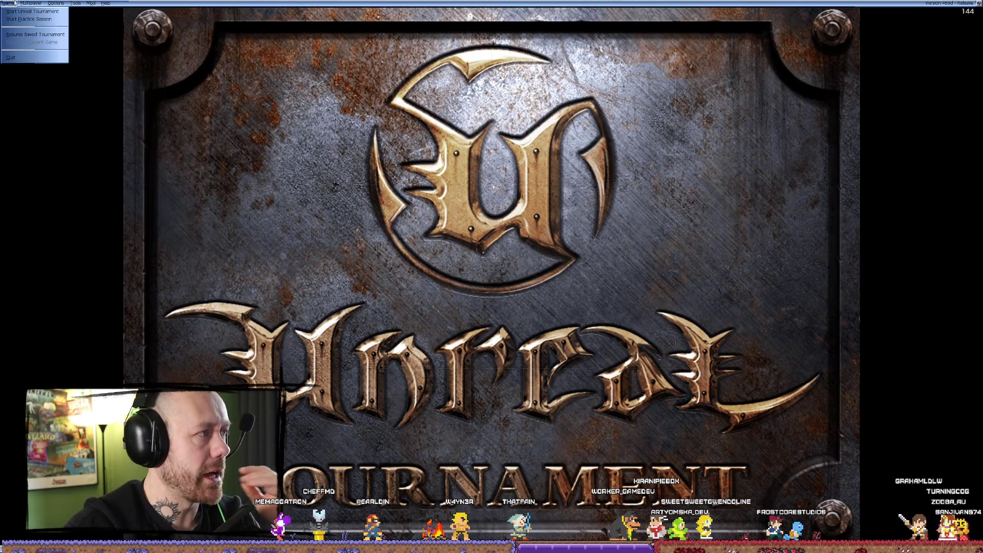
pyautogui.moveTo(34, 4)
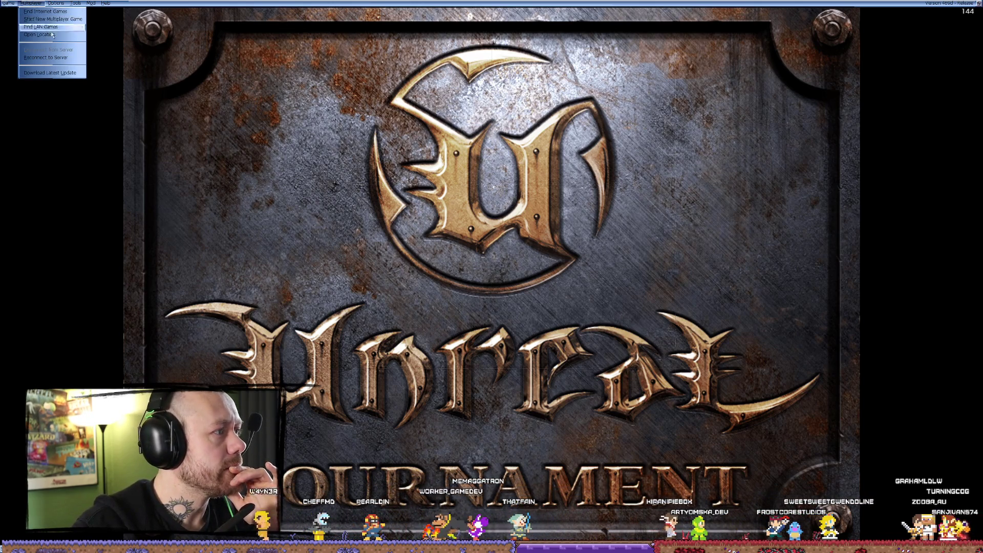
pyautogui.click(70, 21)
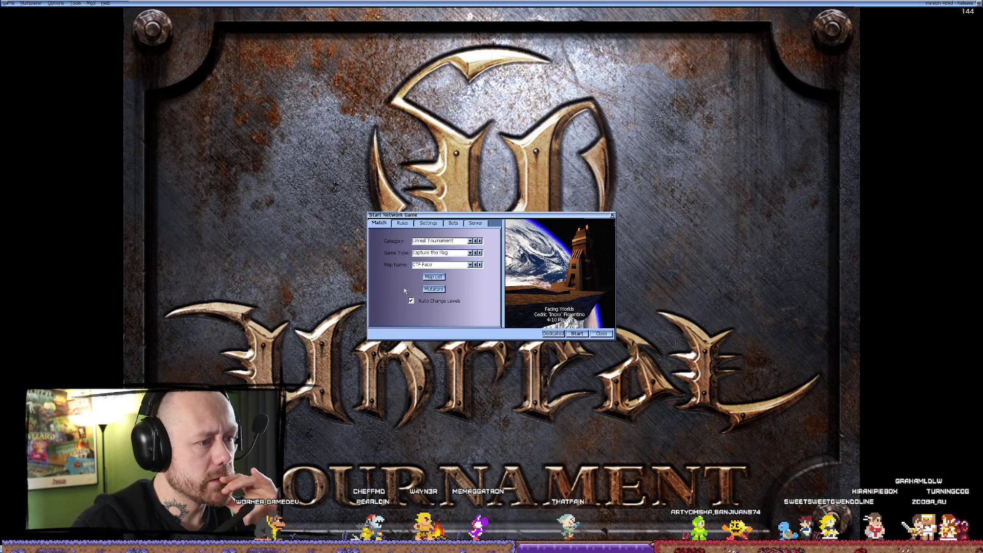
pyautogui.click(581, 336)
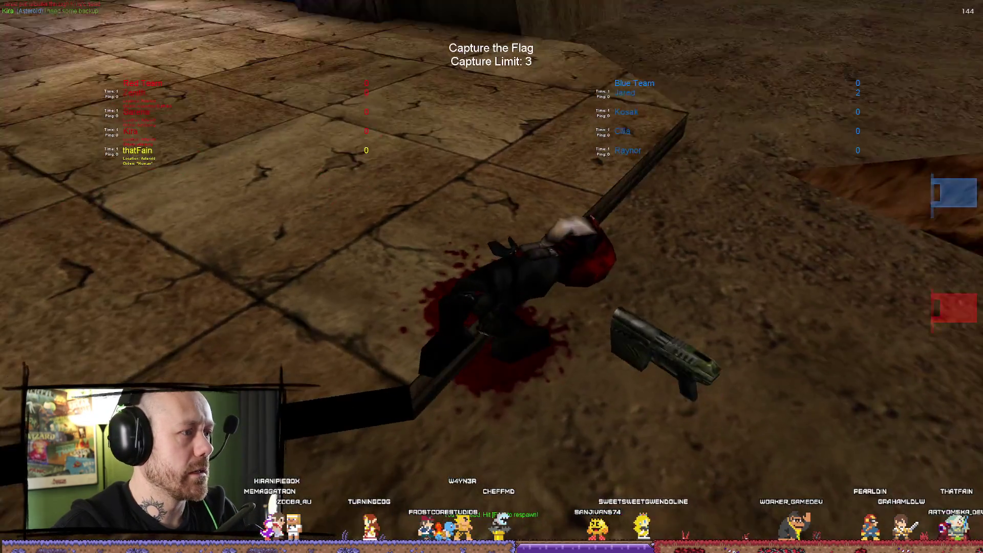
# - Respawn into the match for a quick look, then quit the game
pyautogui.click(495, 279)
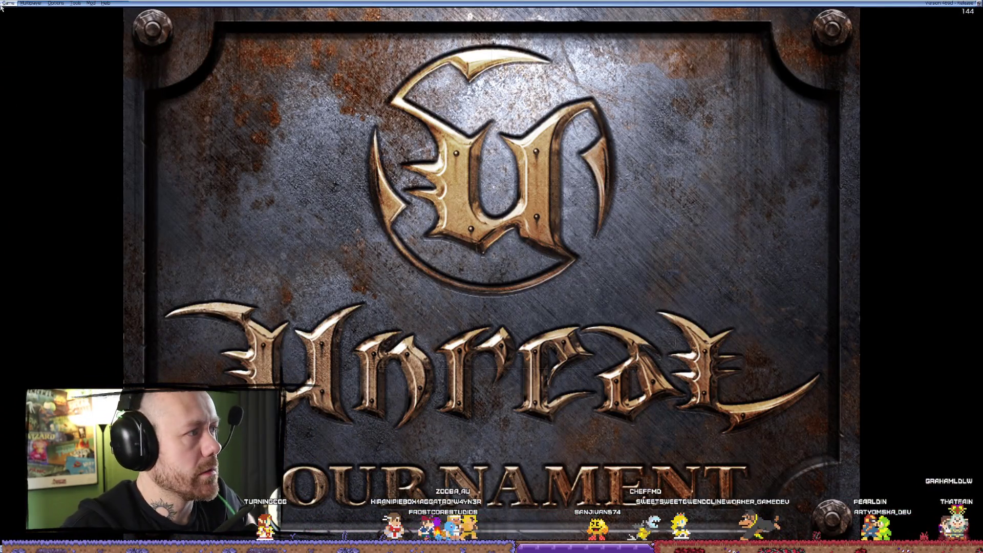
pyautogui.click(1, 8)
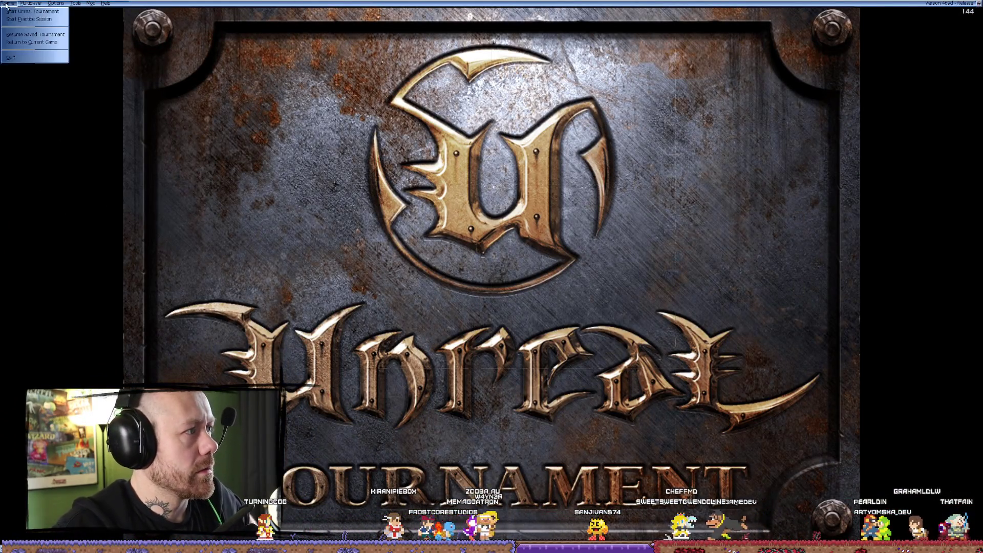
pyautogui.click(20, 60)
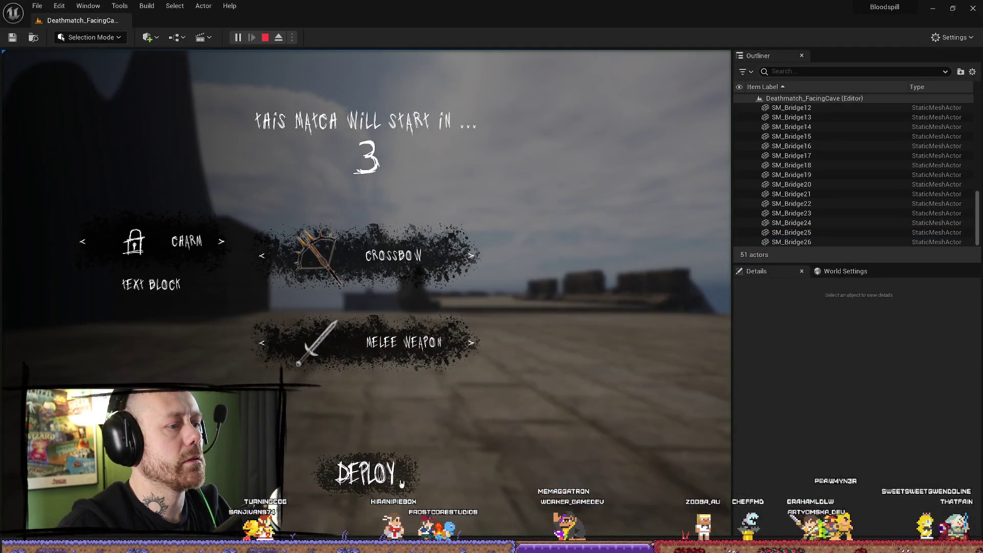
# - Walk the player along the winding bridge's curves to its end, then end the playtest
pyautogui.click(401, 483)
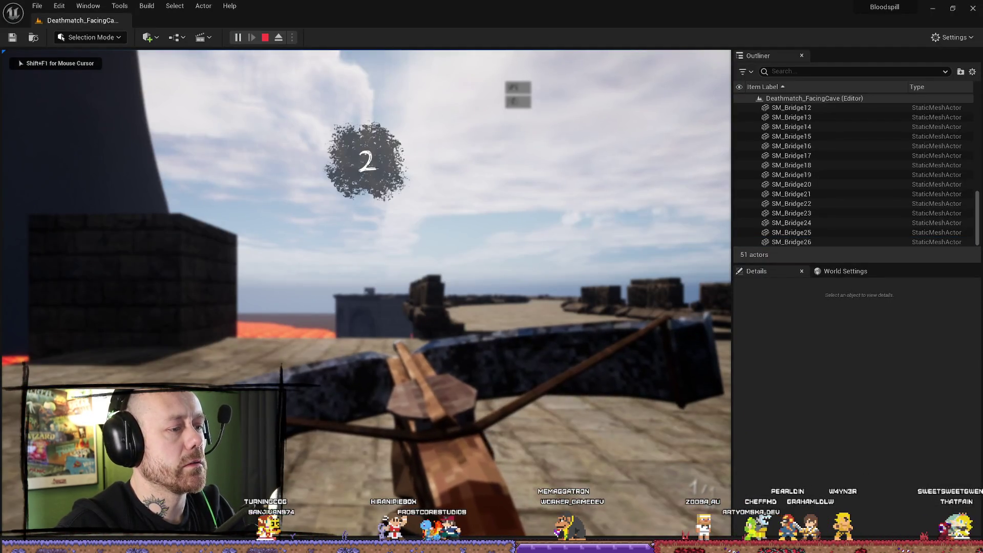
pyautogui.press('w')
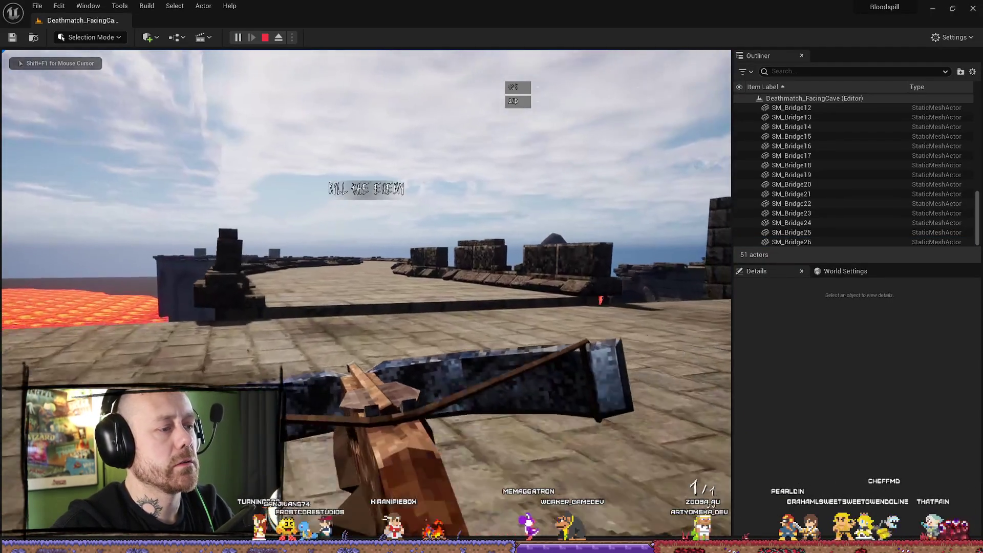
pyautogui.press('w')
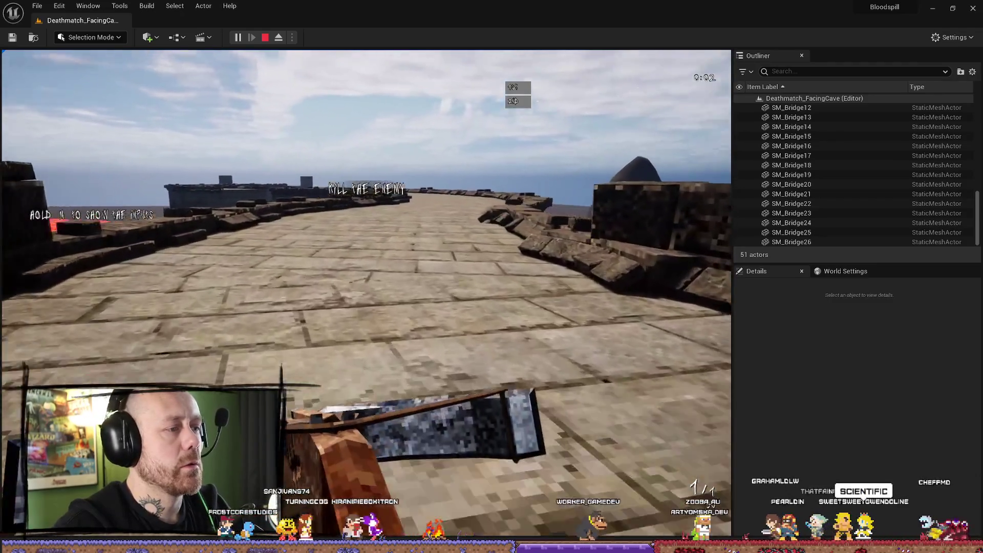
pyautogui.press('w')
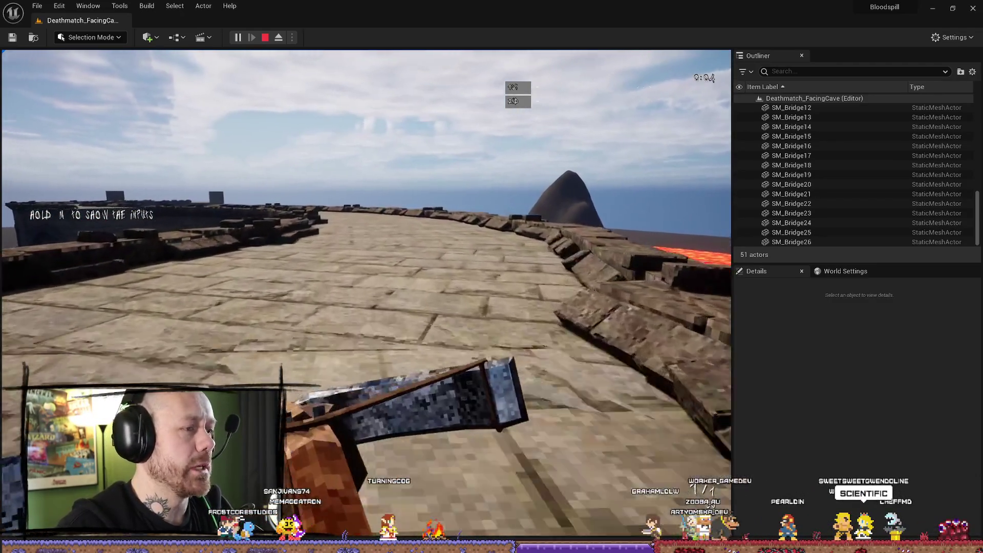
pyautogui.press('w')
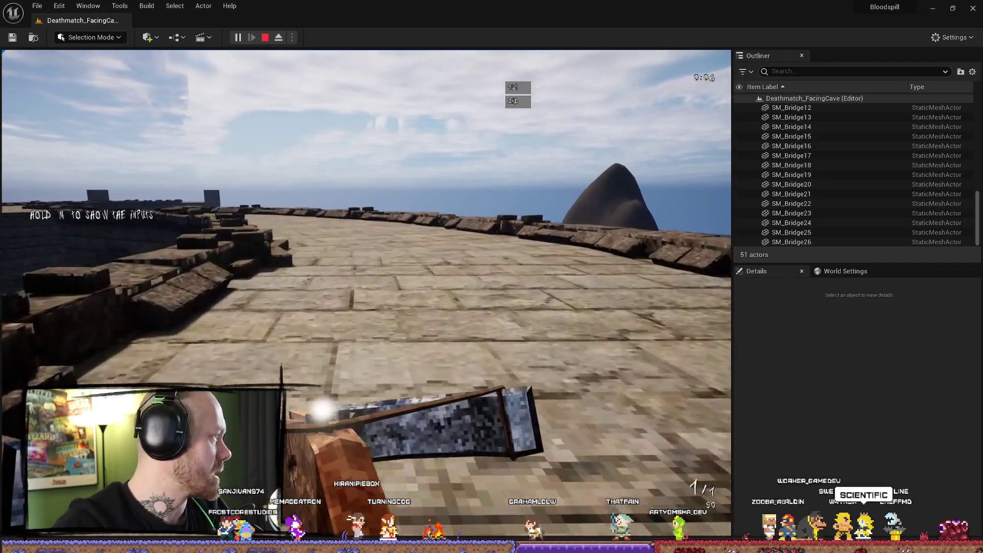
pyautogui.press('w')
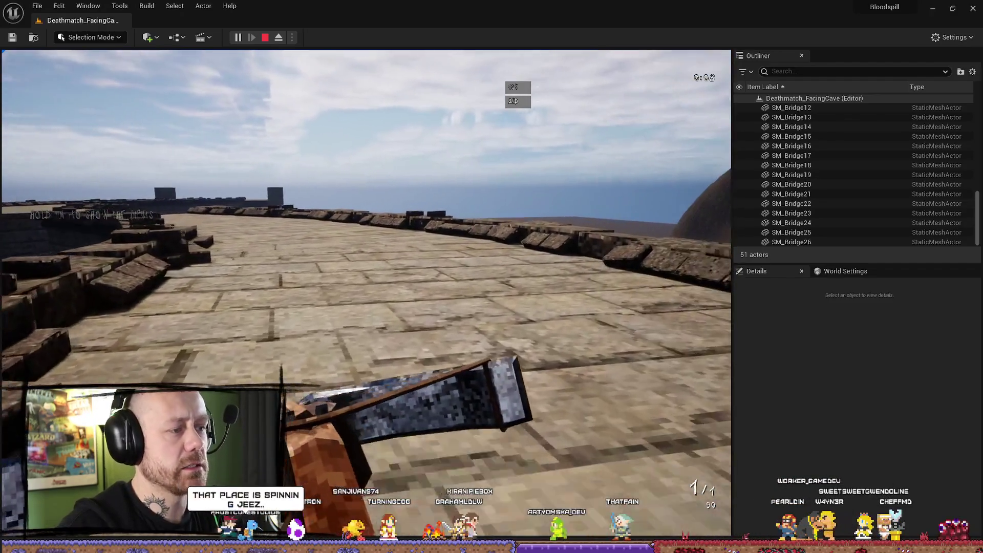
pyautogui.press('w')
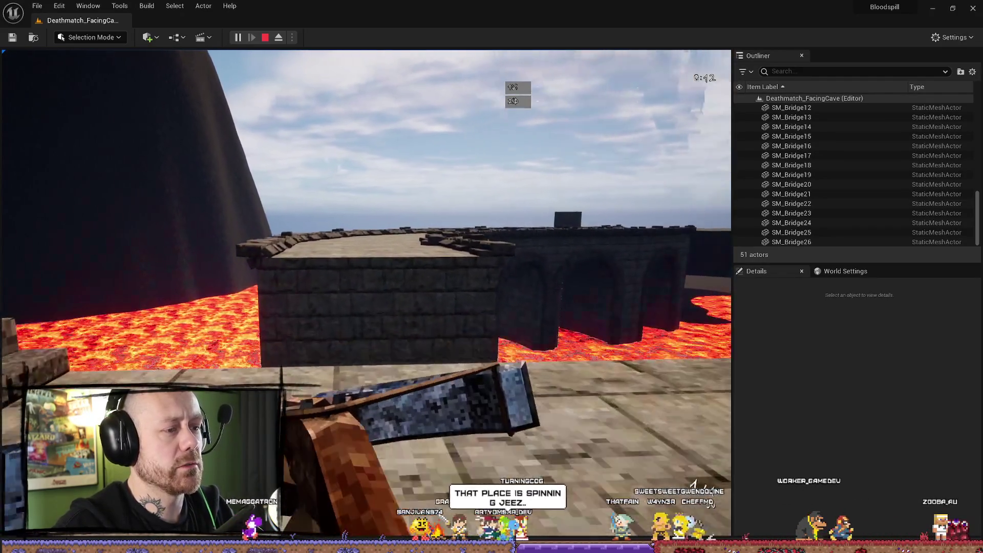
pyautogui.press('space')
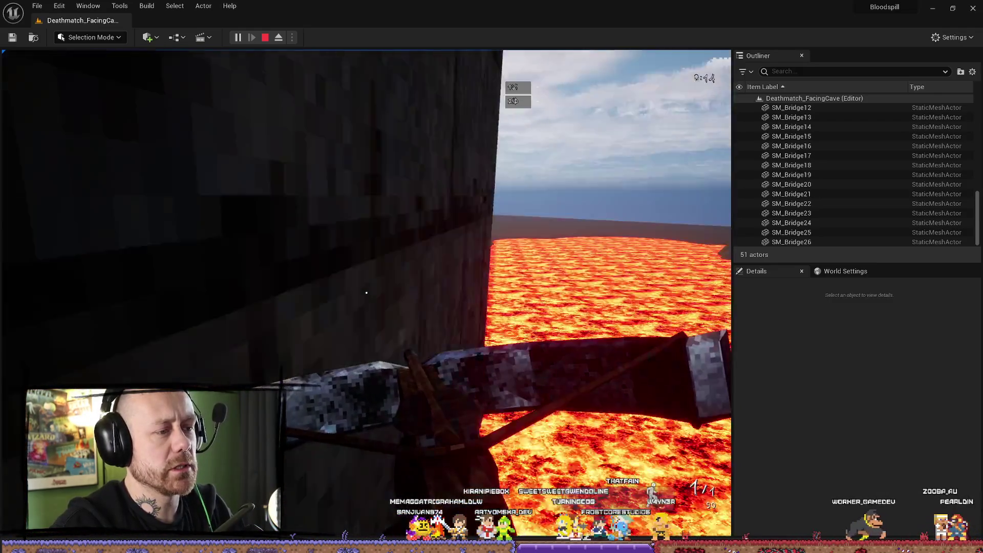
pyautogui.press('Escape')
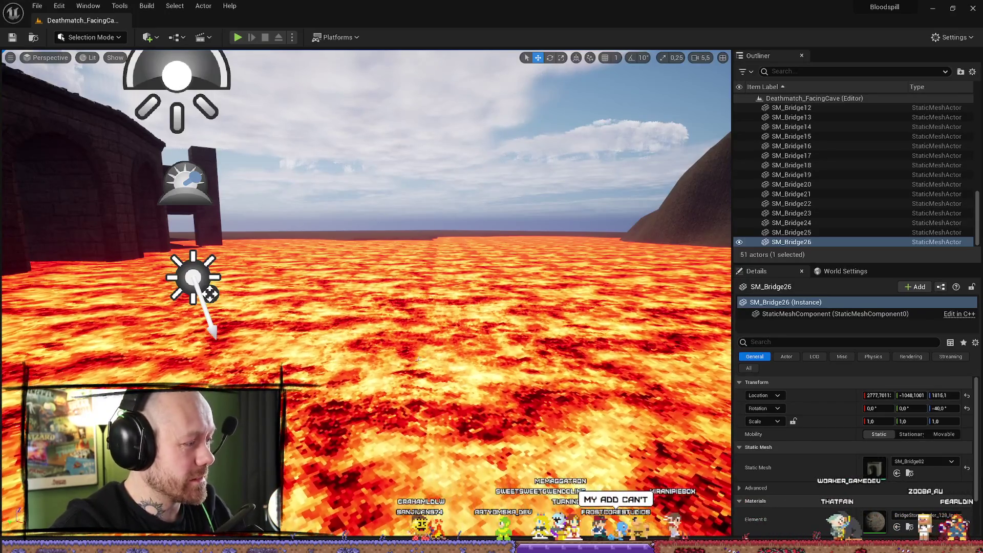
# - Delete SM_Bridge13 at the lower-left bridge's right end and the upper bridge's left end piece
pyautogui.scroll(1, 366, 277)
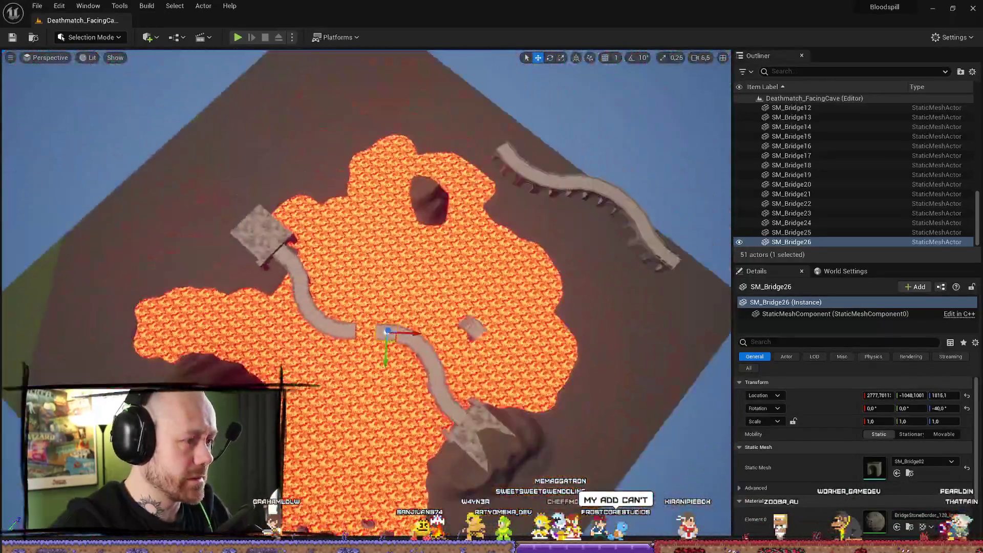
pyautogui.moveTo(366, 276)
pyautogui.mouseDown()
pyautogui.moveTo(353, 199)
pyautogui.moveTo(389, 266)
pyautogui.mouseUp()
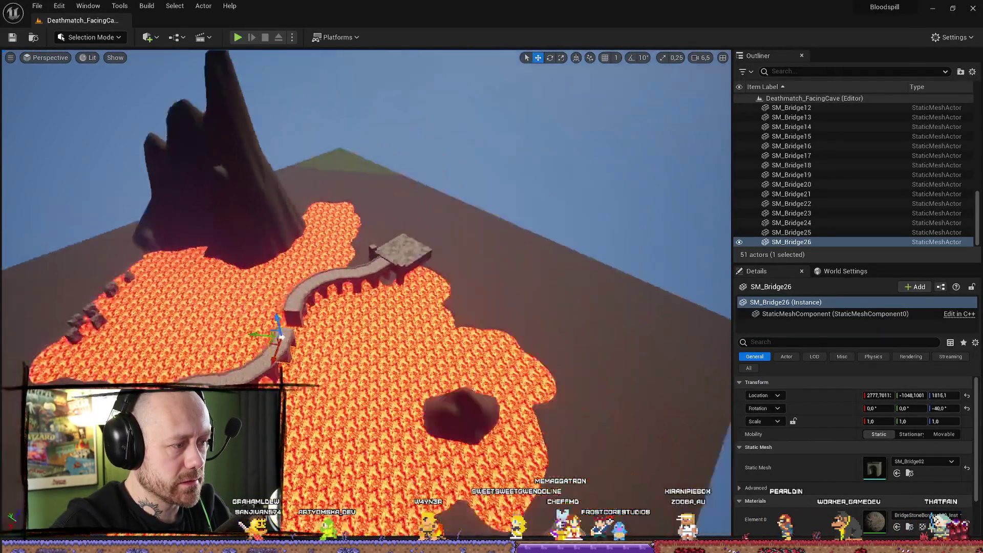
pyautogui.moveTo(298, 285)
pyautogui.mouseDown()
pyautogui.moveTo(299, 333)
pyautogui.moveTo(299, 285)
pyautogui.mouseUp()
pyautogui.click(358, 303)
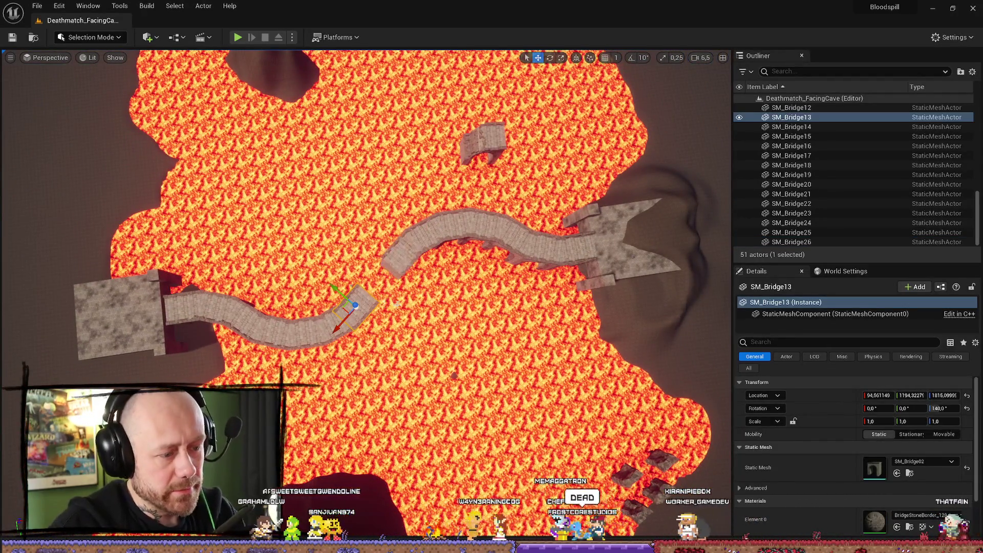
pyautogui.press('Delete')
pyautogui.click(392, 258)
pyautogui.press('Delete')
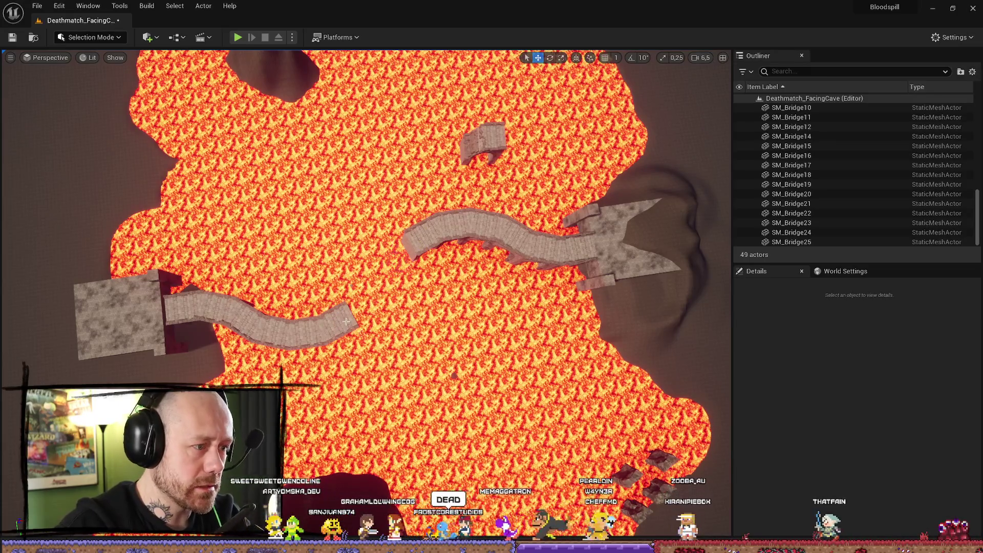
# - Select the left platform, Cube_BP6–8 and SM_Bridge5–12, and drag them right
pyautogui.click(154, 326)
pyautogui.keyDown('ctrl'); pyautogui.click(184, 310); pyautogui.keyUp('ctrl')
pyautogui.keyDown('ctrl'); pyautogui.click(230, 320); pyautogui.keyUp('ctrl')
pyautogui.keyDown('ctrl'); pyautogui.click(288, 328); pyautogui.keyUp('ctrl')
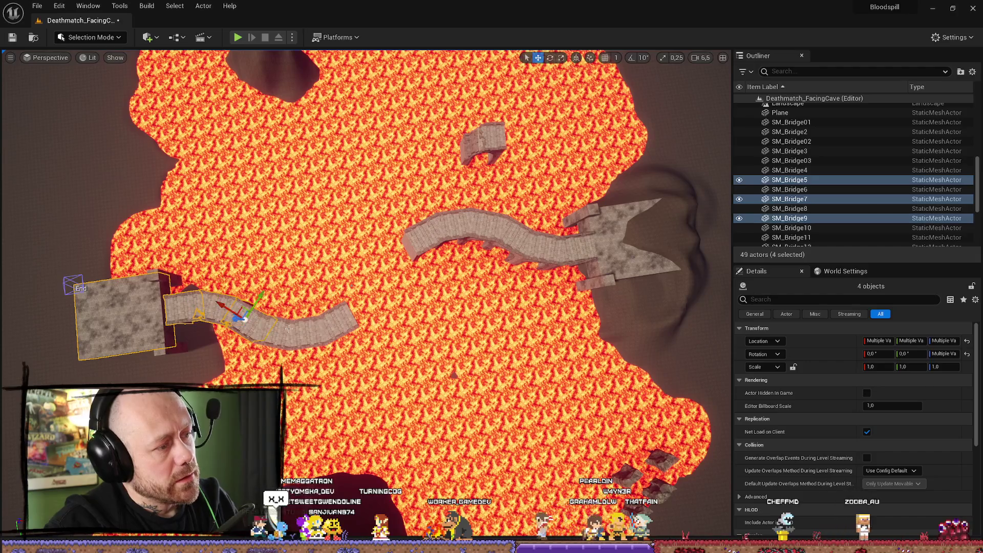
pyautogui.keyDown('ctrl'); pyautogui.click(337, 315); pyautogui.keyUp('ctrl')
pyautogui.keyDown('ctrl'); pyautogui.click(307, 331); pyautogui.keyUp('ctrl')
pyautogui.keyDown('ctrl'); pyautogui.click(264, 328); pyautogui.keyUp('ctrl')
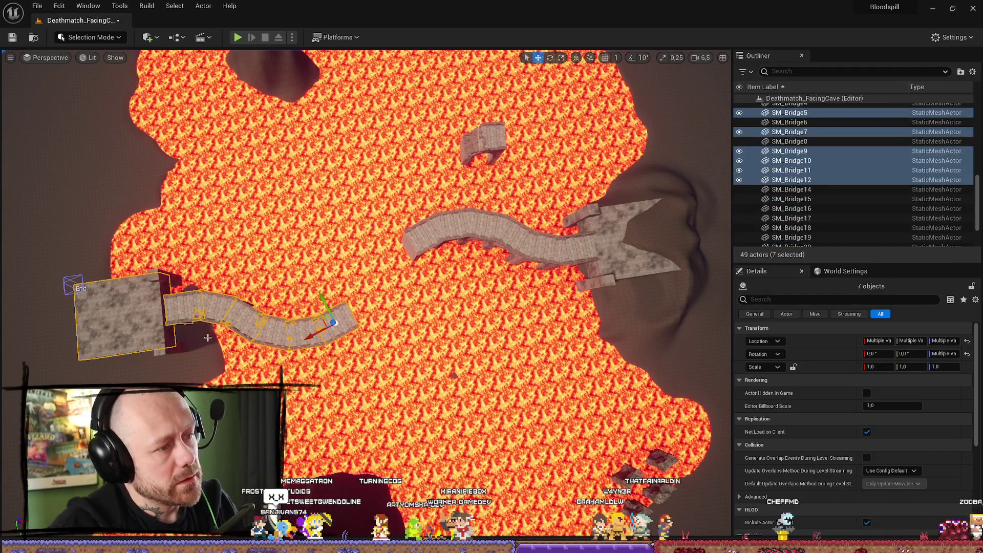
pyautogui.keyDown('ctrl'); pyautogui.click(133, 317); pyautogui.keyUp('ctrl')
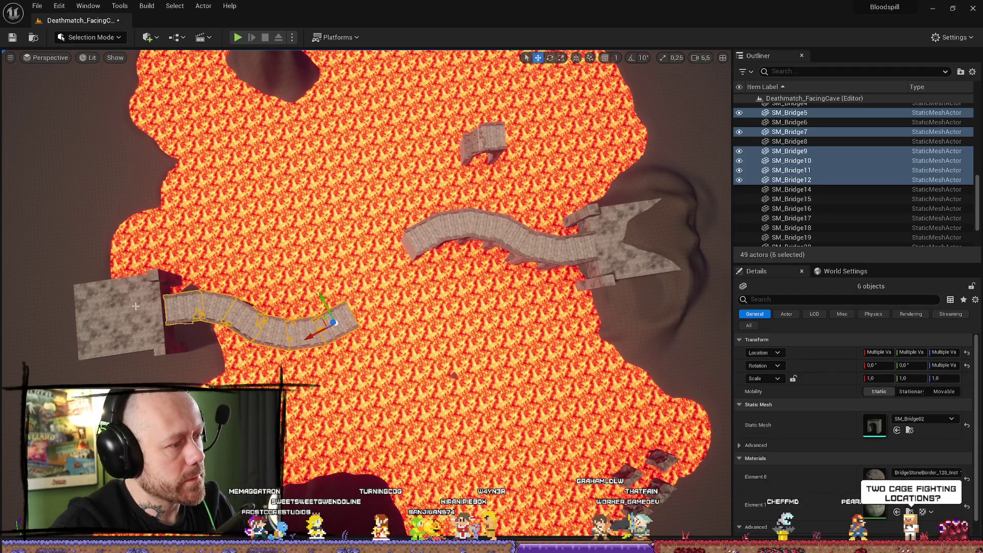
pyautogui.keyDown('ctrl'); pyautogui.click(135, 307); pyautogui.keyUp('ctrl')
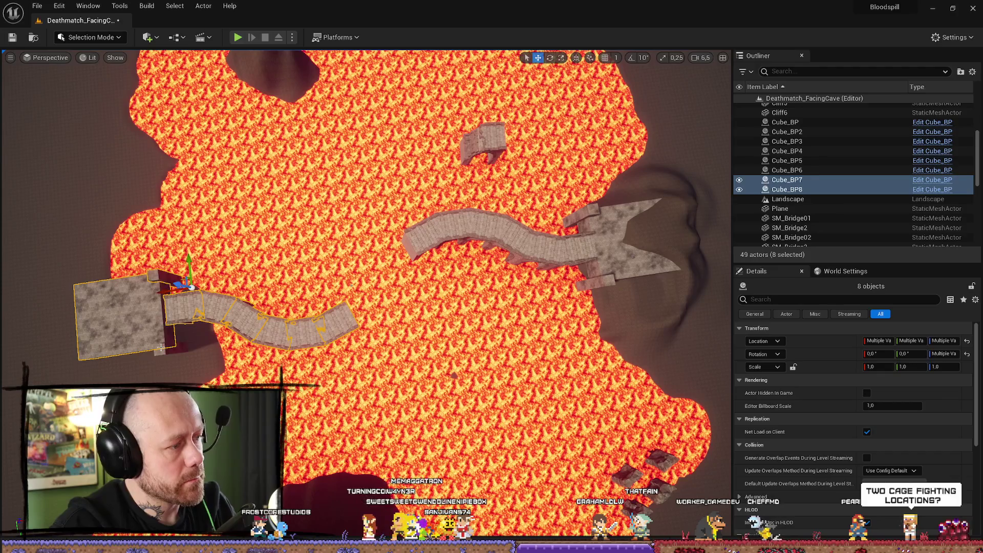
pyautogui.moveTo(171, 356); pyautogui.dragTo(219, 352)
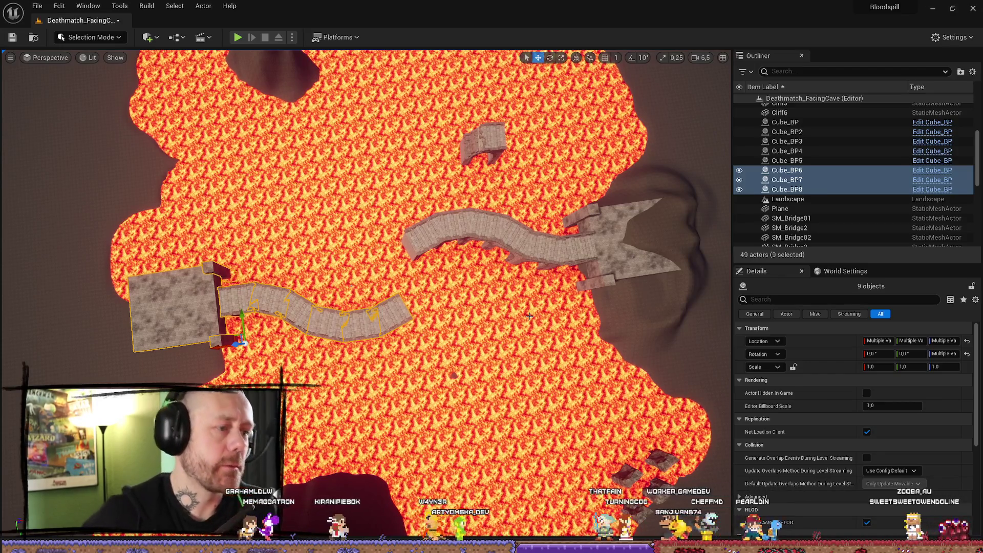
# - Delete the two bridge end pieces SM_Bridge8 and SM_Bridge12
pyautogui.click(424, 240)
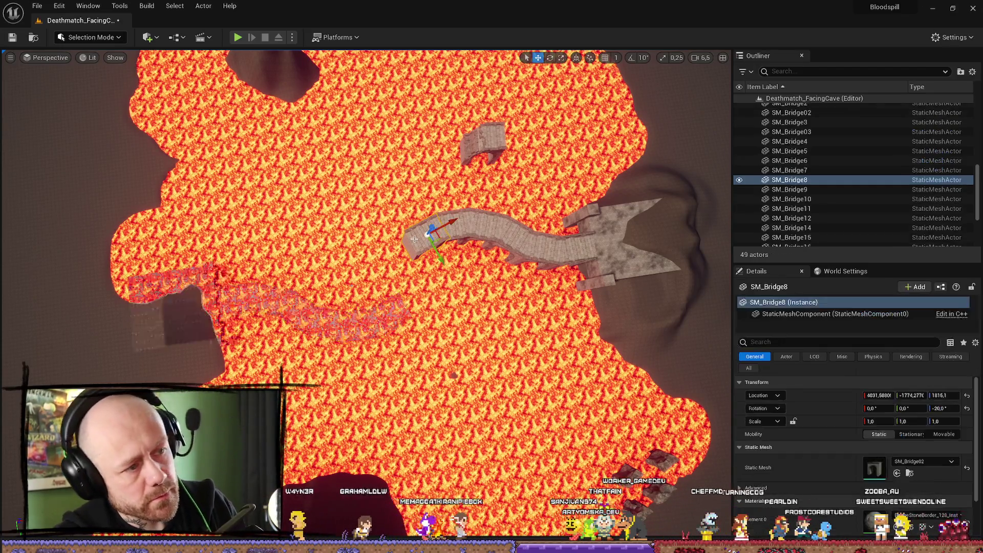
pyautogui.keyDown('ctrl'); pyautogui.click(394, 315); pyautogui.keyUp('ctrl')
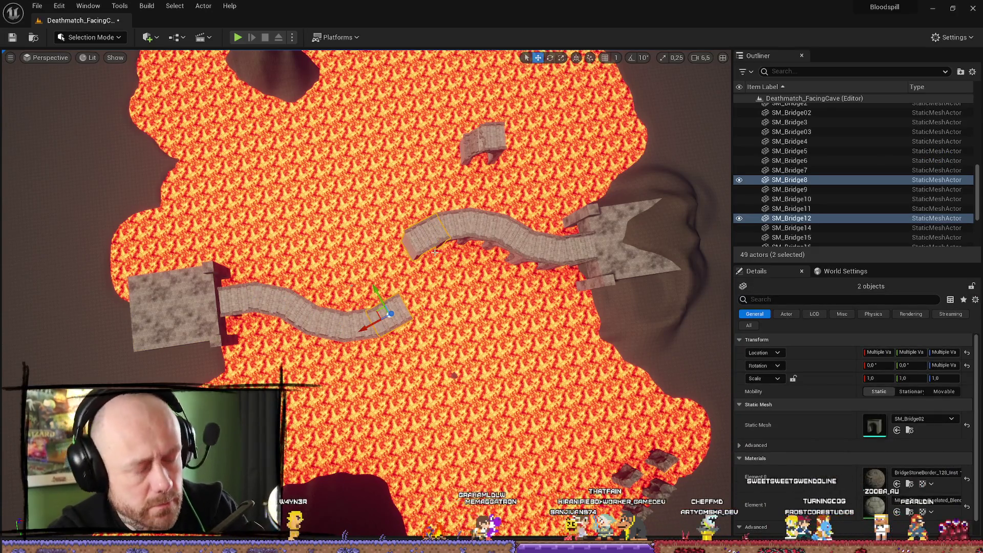
pyautogui.press('Delete')
# - Select the left platform and its bridge pieces, viewing them from a low angle
pyautogui.click(221, 277)
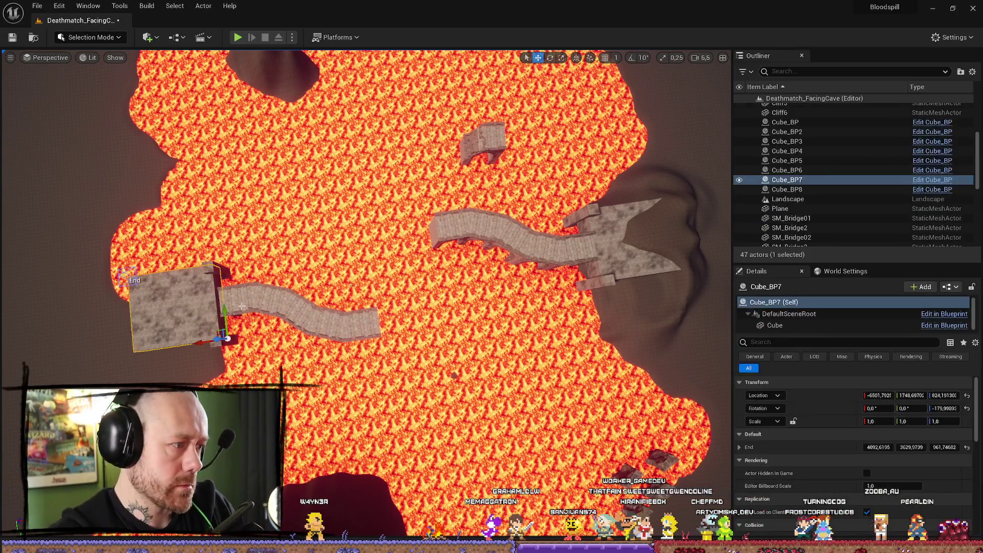
pyautogui.keyDown('ctrl'); pyautogui.click(281, 299); pyautogui.keyUp('ctrl')
pyautogui.keyDown('ctrl'); pyautogui.click(305, 313); pyautogui.keyUp('ctrl')
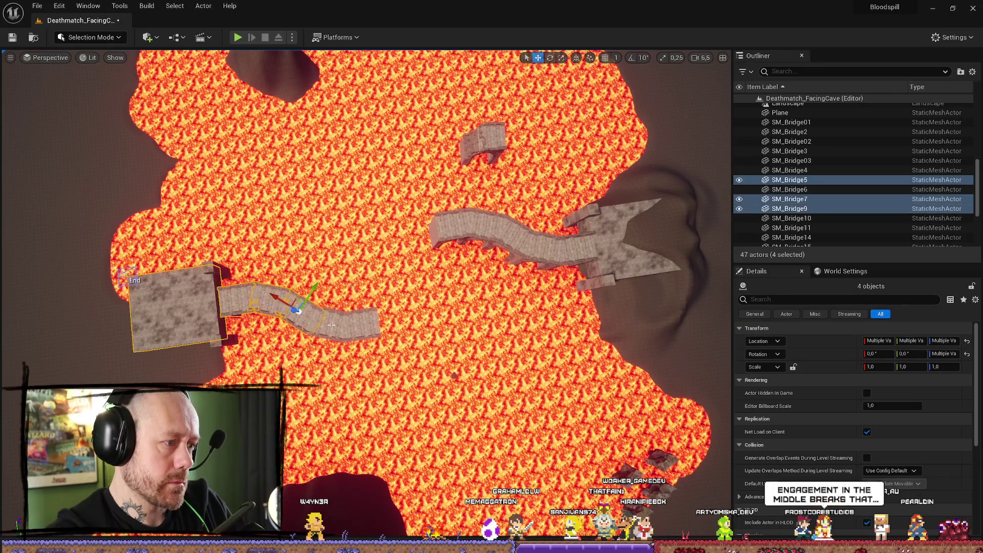
pyautogui.keyDown('ctrl'); pyautogui.click(324, 327); pyautogui.keyUp('ctrl')
pyautogui.keyDown('ctrl'); pyautogui.click(340, 339); pyautogui.keyUp('ctrl')
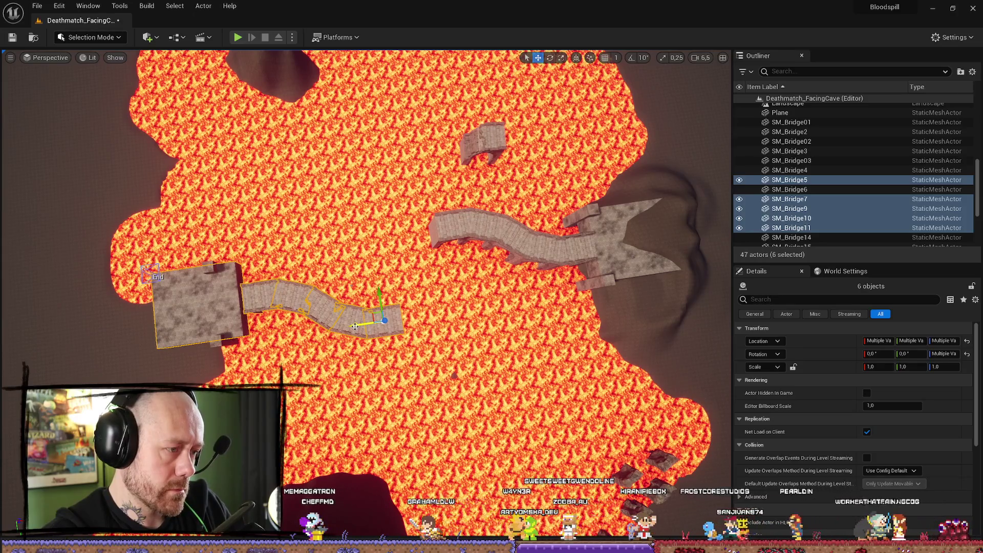
pyautogui.moveTo(306, 335)
pyautogui.mouseDown()
pyautogui.moveTo(315, 256)
pyautogui.moveTo(297, 259)
pyautogui.moveTo(310, 248)
pyautogui.mouseUp()
pyautogui.moveTo(384, 240); pyautogui.dragTo(305, 270)
# - Select SM_Bridge6 and make two in-place duplicates of it
pyautogui.click(365, 184)
pyautogui.moveTo(366, 185); pyautogui.dragTo(333, 293)
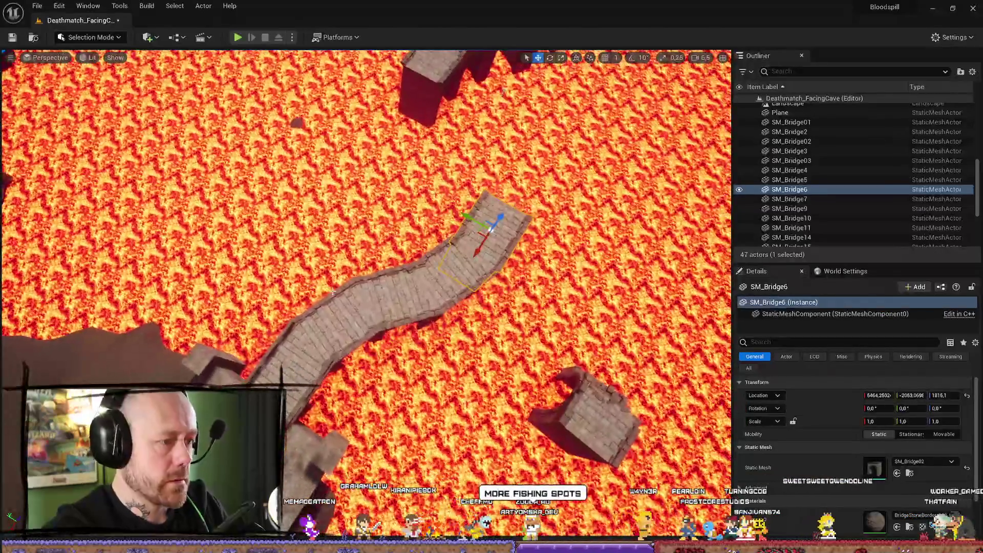
pyautogui.hotkey('ctrl', 'd')
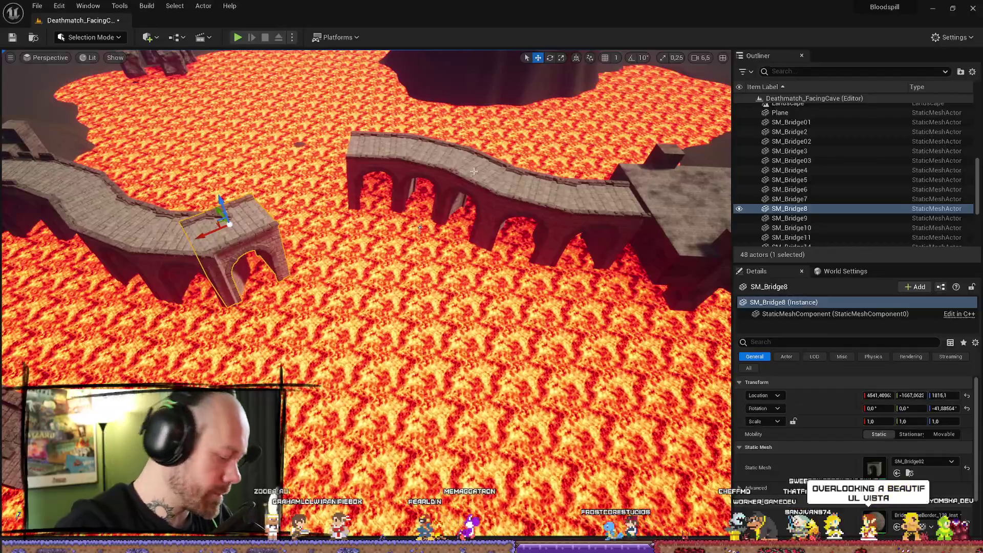
pyautogui.hotkey('ctrl', 'd')
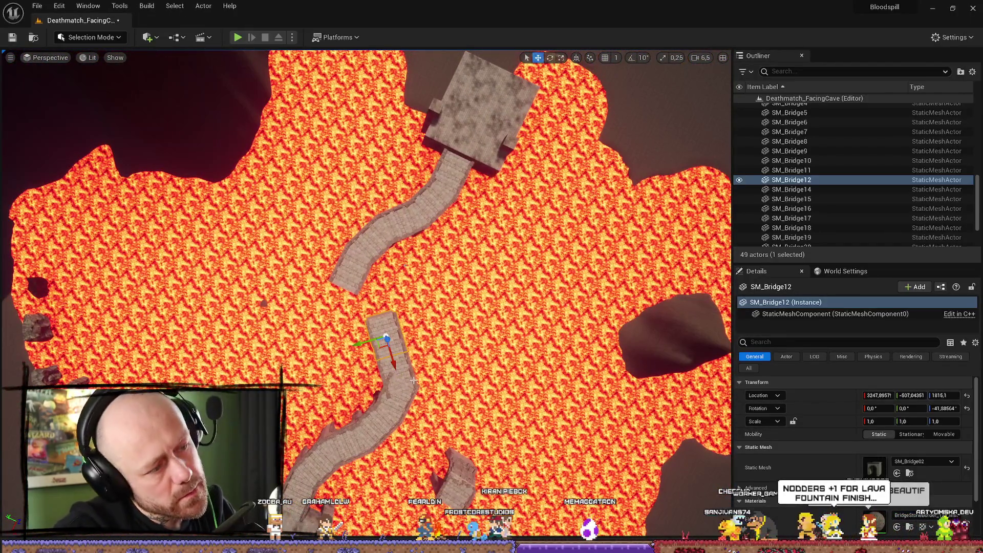
# - Rotate both new segments about 22.75° and slide them left to meet the bridge
pyautogui.keyDown('ctrl'); pyautogui.click(389, 381); pyautogui.keyUp('ctrl')
pyautogui.press('e')
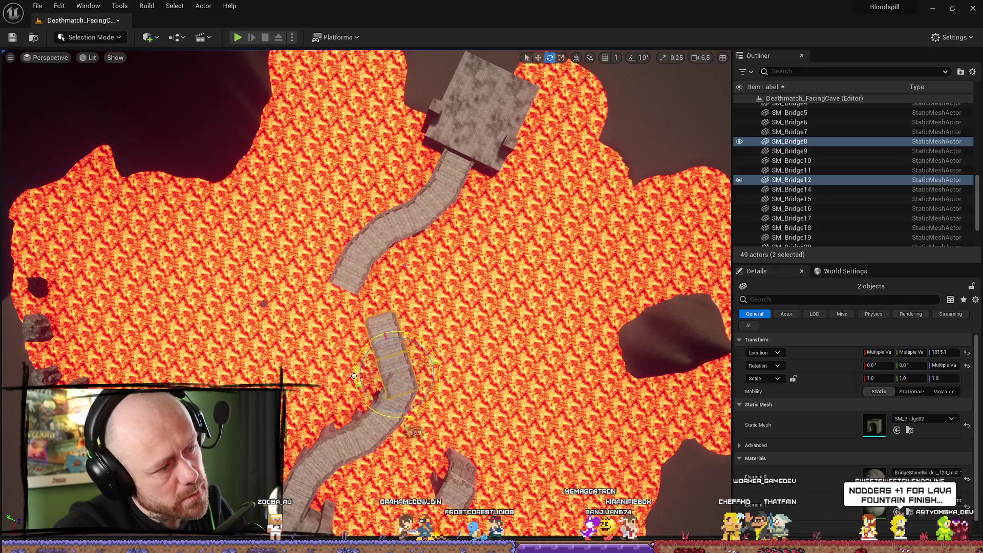
pyautogui.moveTo(353, 380)
pyautogui.mouseDown()
pyautogui.moveTo(416, 410)
pyautogui.moveTo(400, 373)
pyautogui.moveTo(362, 369)
pyautogui.moveTo(361, 256)
pyautogui.moveTo(362, 399)
pyautogui.mouseUp()
pyautogui.press('w')
pyautogui.scroll(-5, 365, 295)
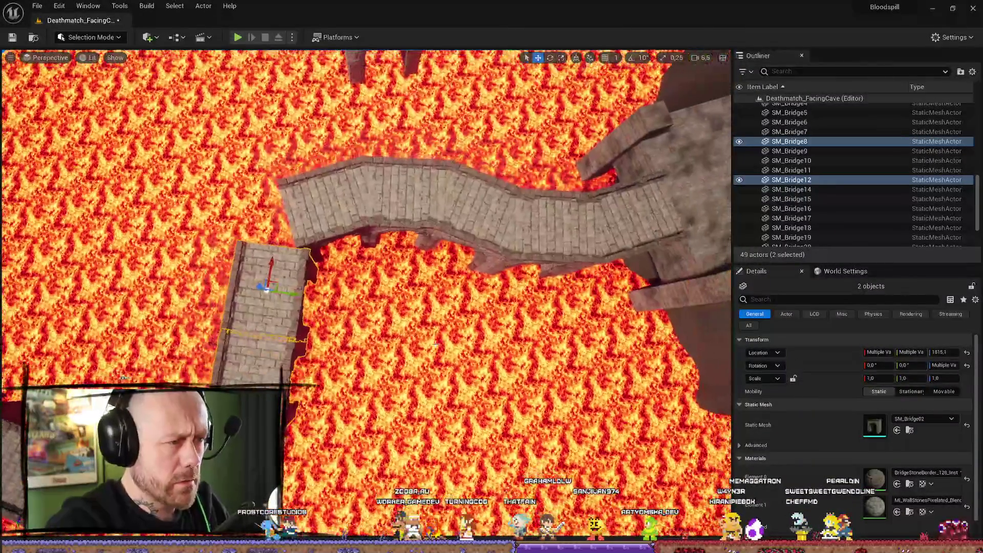
pyautogui.press('e')
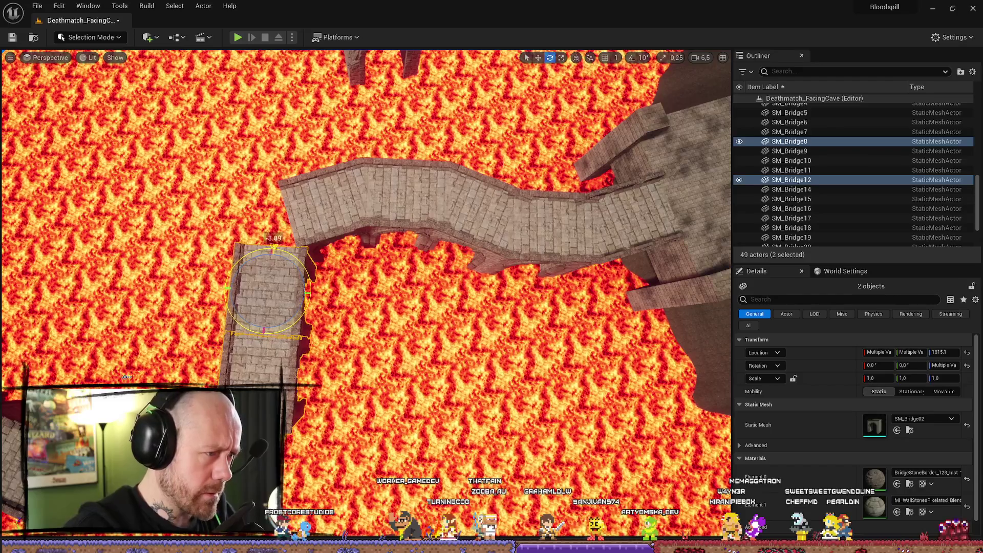
pyautogui.press('w')
pyautogui.moveTo(295, 294); pyautogui.dragTo(289, 293)
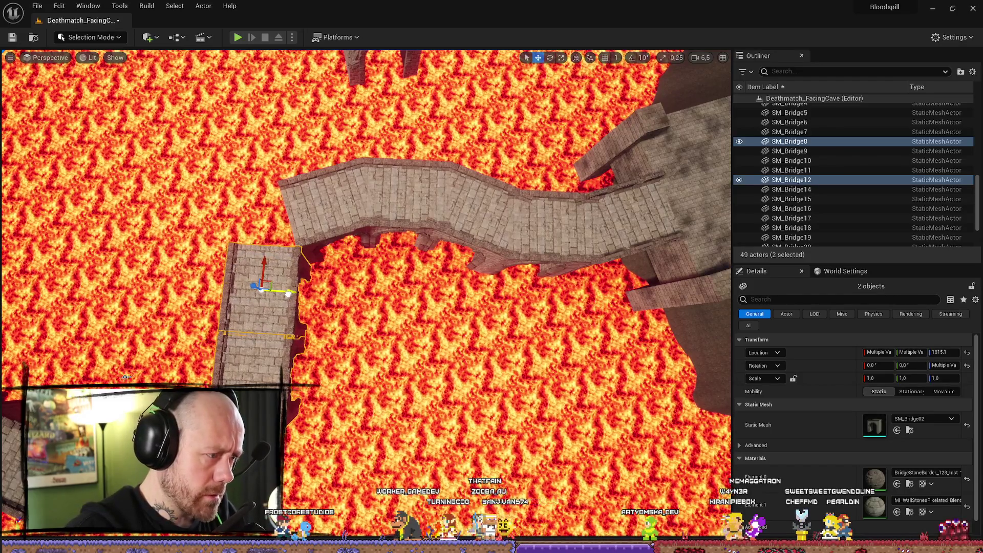
# - Focus the view on SM_Bridge6 to check the now-joined bridge
pyautogui.click(330, 194)
pyautogui.press('f')
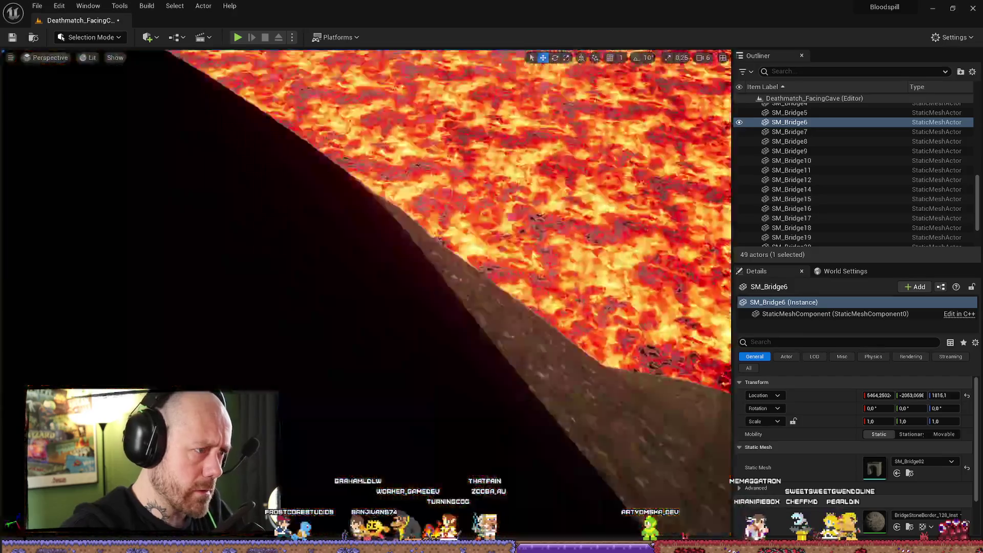
pyautogui.scroll(-5, 366, 295)
pyautogui.scroll(10, 366, 294)
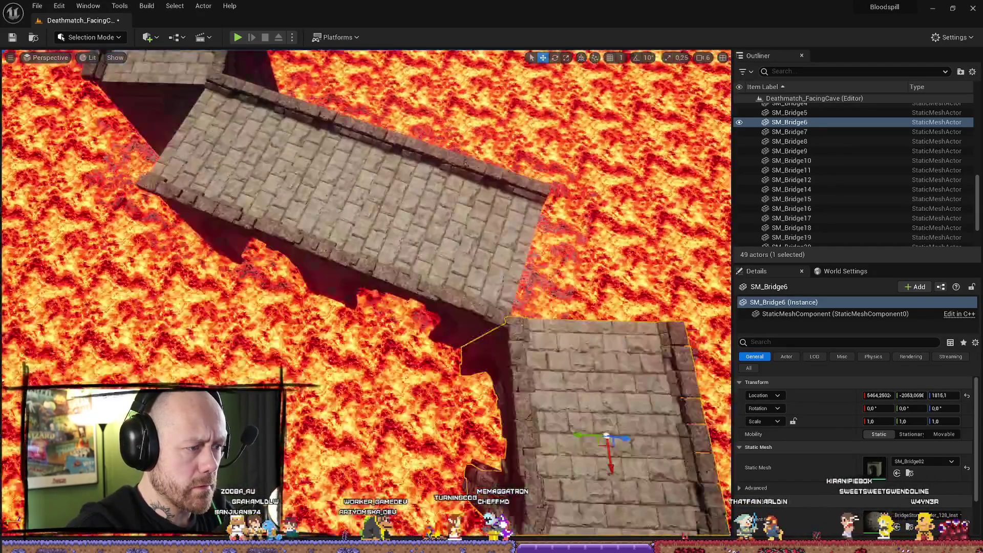
pyautogui.scroll(-3, 339, 120)
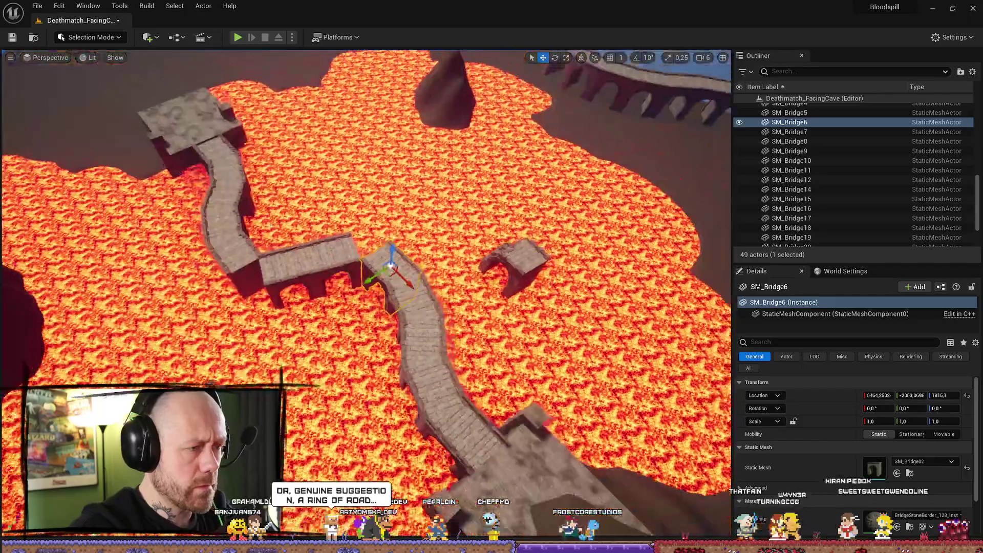
# - Move the small corner piece left into the bridge junction and rotate it to -130.88°
pyautogui.click(505, 256)
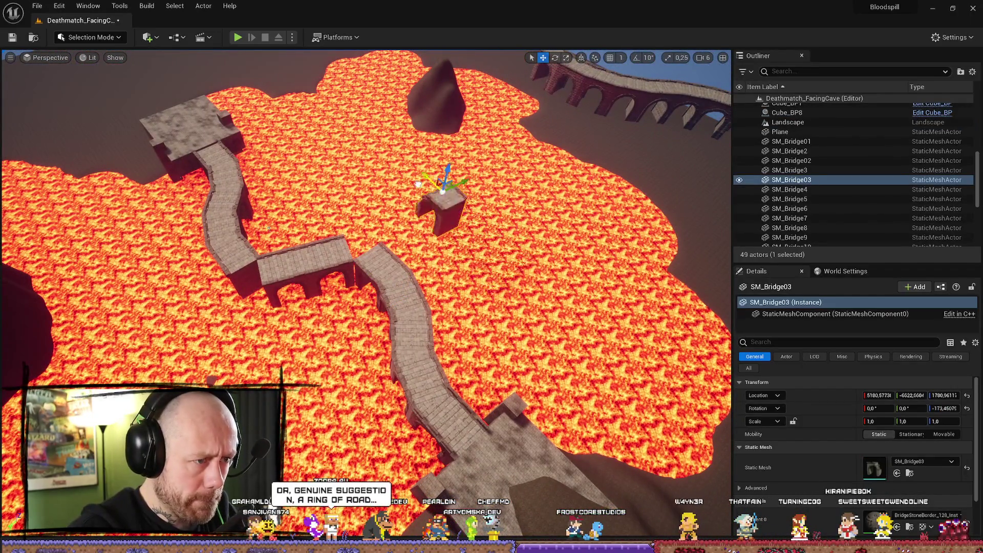
pyautogui.moveTo(444, 184)
pyautogui.mouseDown()
pyautogui.moveTo(433, 177)
pyautogui.moveTo(329, 208)
pyautogui.moveTo(347, 219)
pyautogui.moveTo(351, 259)
pyautogui.moveTo(347, 404)
pyautogui.mouseUp()
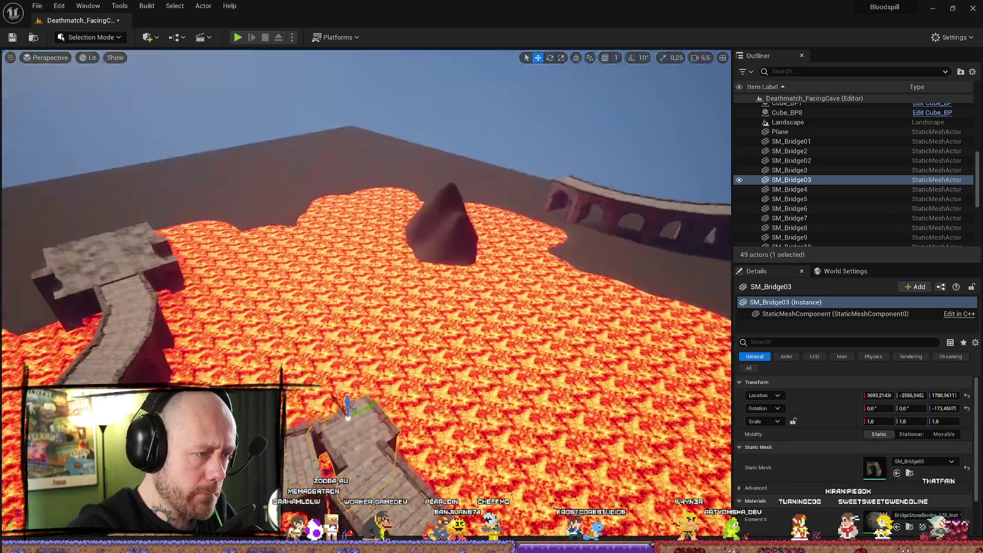
pyautogui.press('f')
pyautogui.press('e')
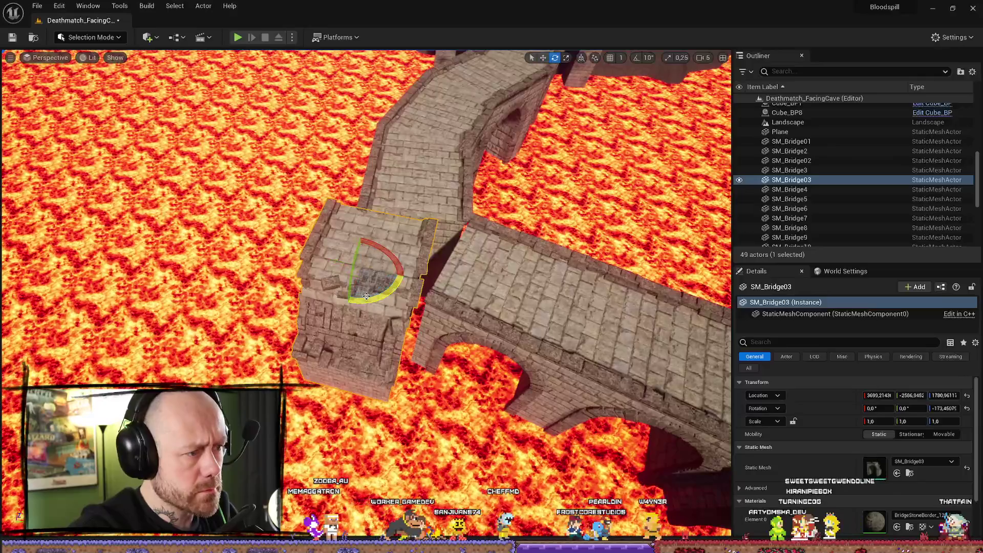
pyautogui.moveTo(367, 295)
pyautogui.mouseDown()
pyautogui.moveTo(327, 289)
pyautogui.moveTo(338, 278)
pyautogui.moveTo(296, 283)
pyautogui.moveTo(320, 267)
pyautogui.moveTo(312, 328)
pyautogui.moveTo(328, 322)
pyautogui.mouseUp()
pyautogui.press('w')
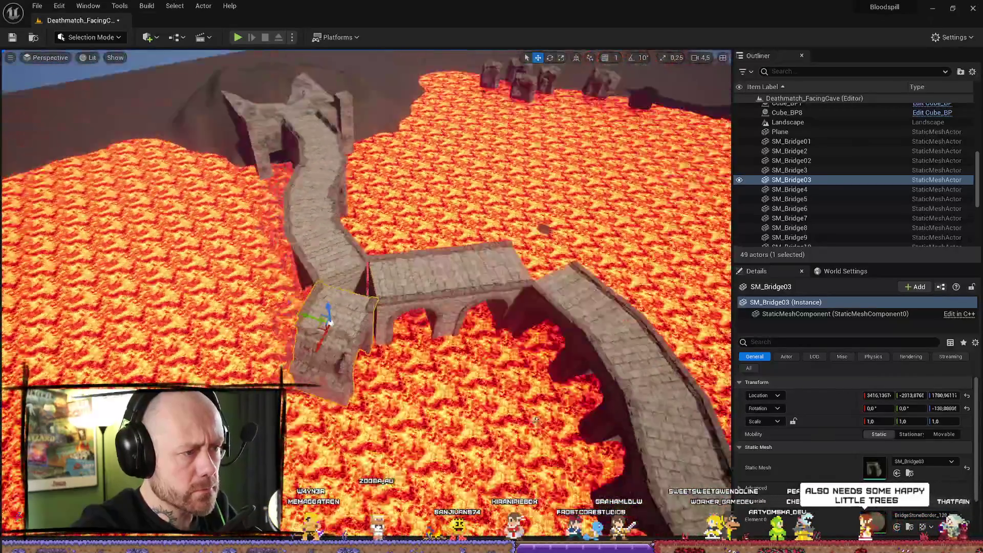
pyautogui.press('f')
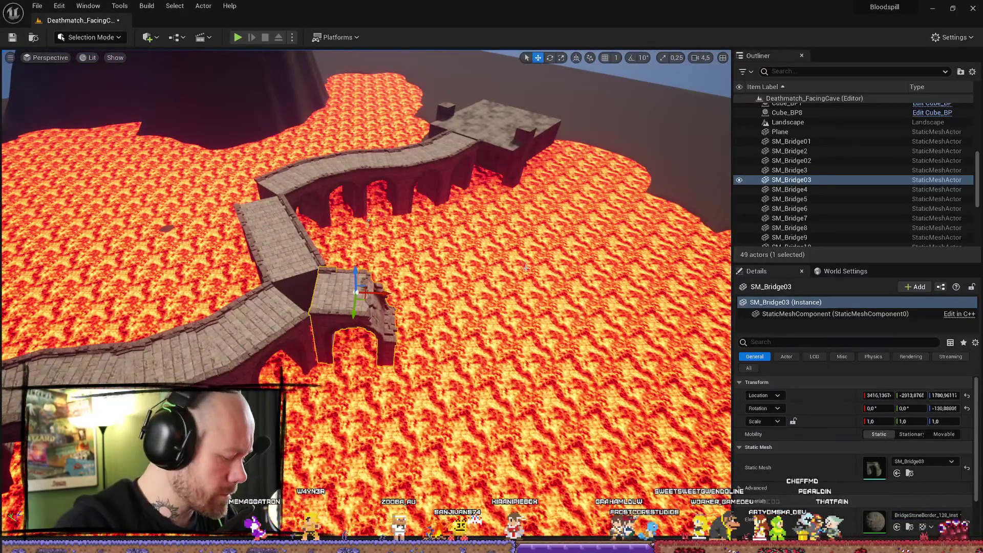
# - Duplicate the corner piece and rotate the copy to about 55° for another bend
pyautogui.hotkey('ctrl', 'd')
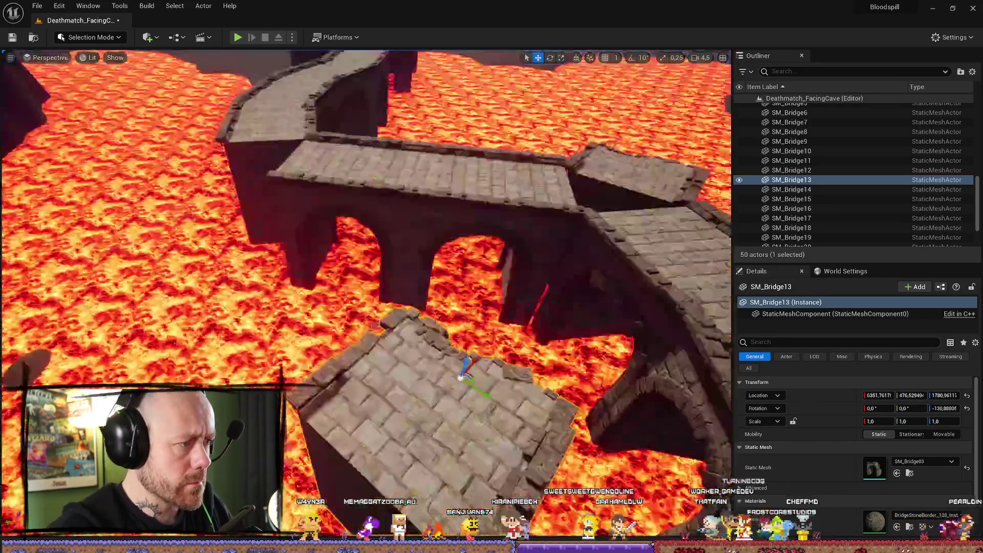
pyautogui.scroll(-5, 460, 377)
pyautogui.press('e')
pyautogui.moveTo(289, 246)
pyautogui.mouseDown()
pyautogui.moveTo(260, 271)
pyautogui.moveTo(57, 259)
pyautogui.mouseUp()
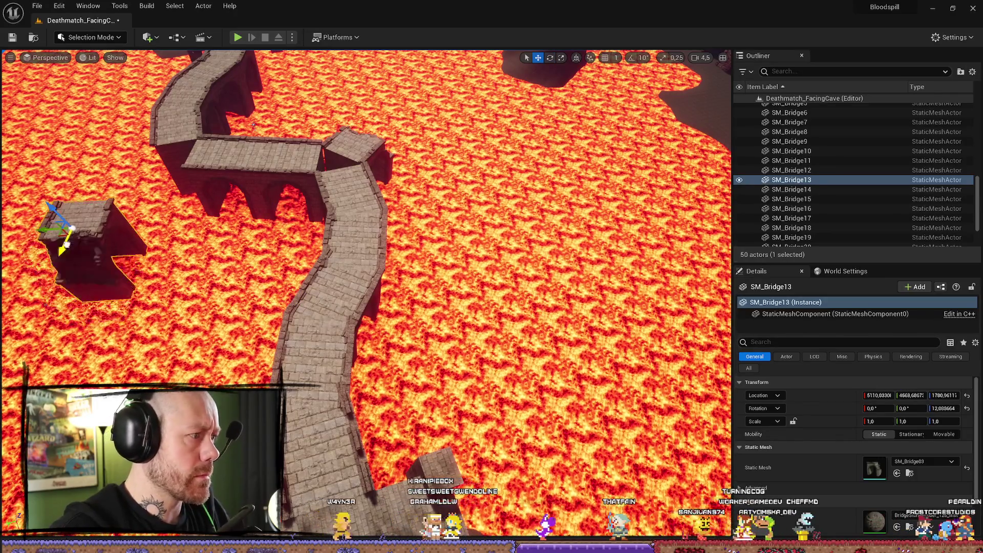
pyautogui.scroll(1, 259, 301)
pyautogui.press('e')
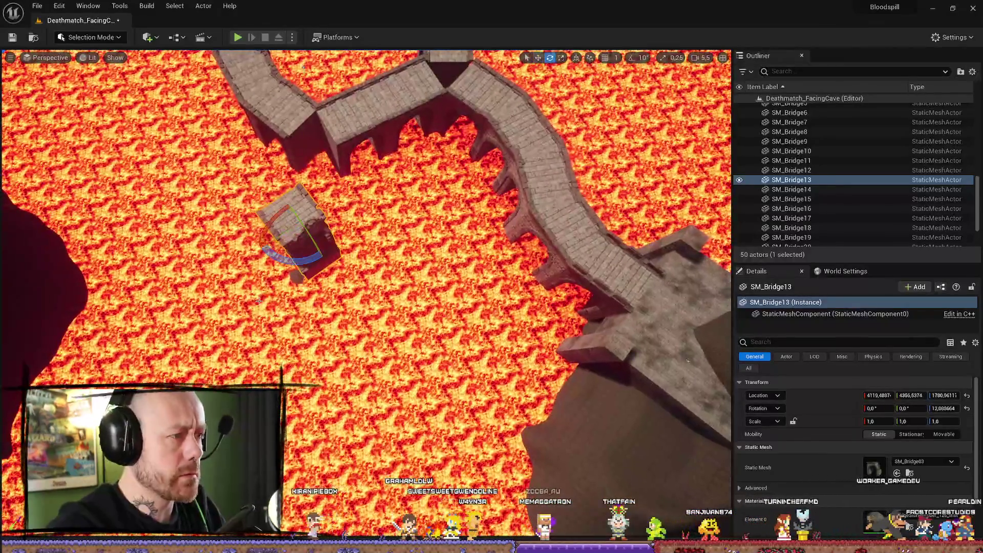
pyautogui.moveTo(304, 267); pyautogui.dragTo(293, 194)
pyautogui.press('w')
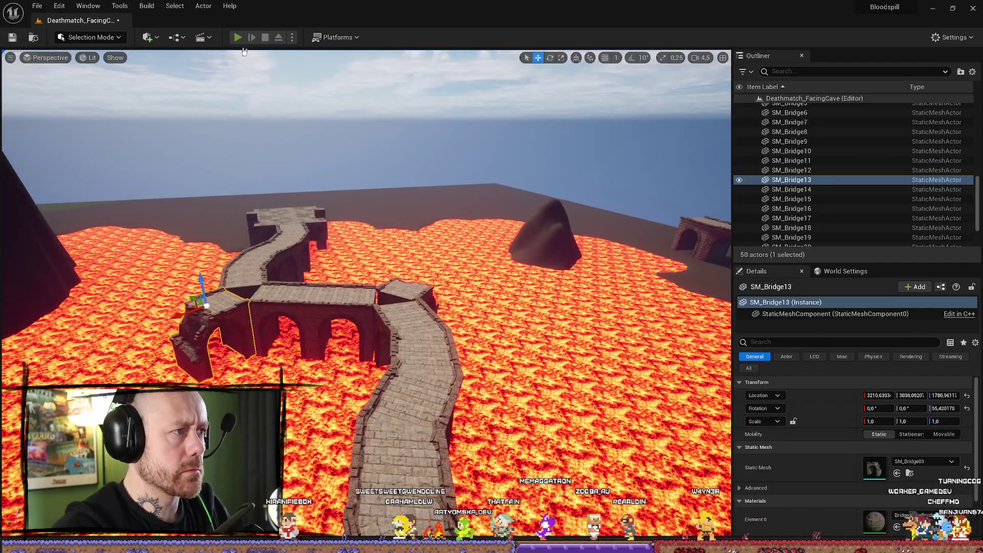
# - Playtest fullscreen, walking forward along the stone bridge walkway past the lava gap toward the tower
pyautogui.click(238, 36)
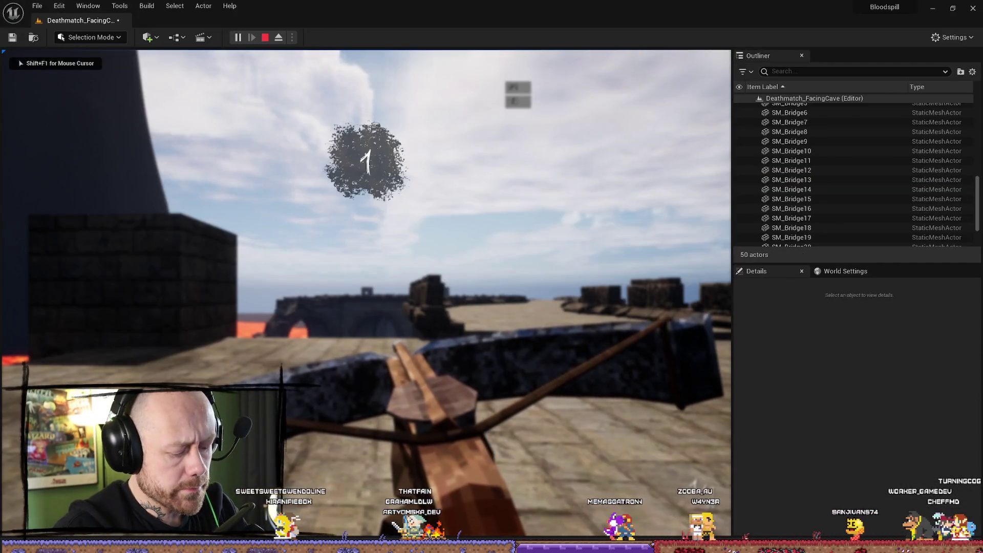
pyautogui.press('F11')
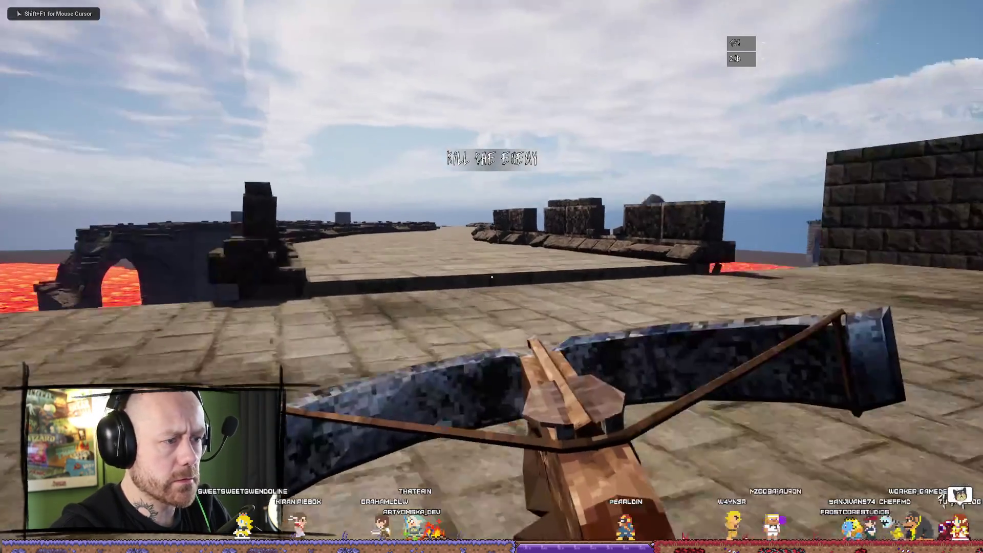
pyautogui.press('w')
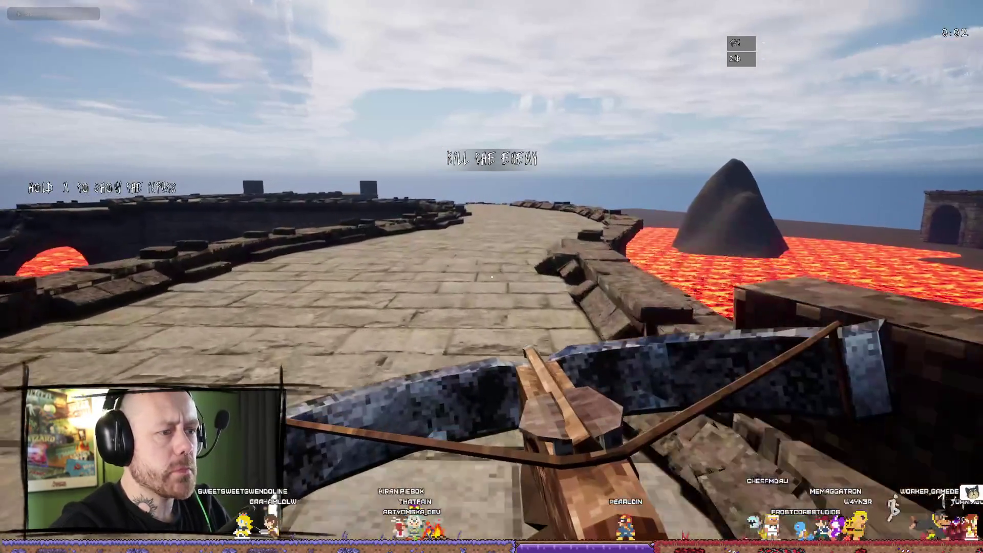
pyautogui.press('w')
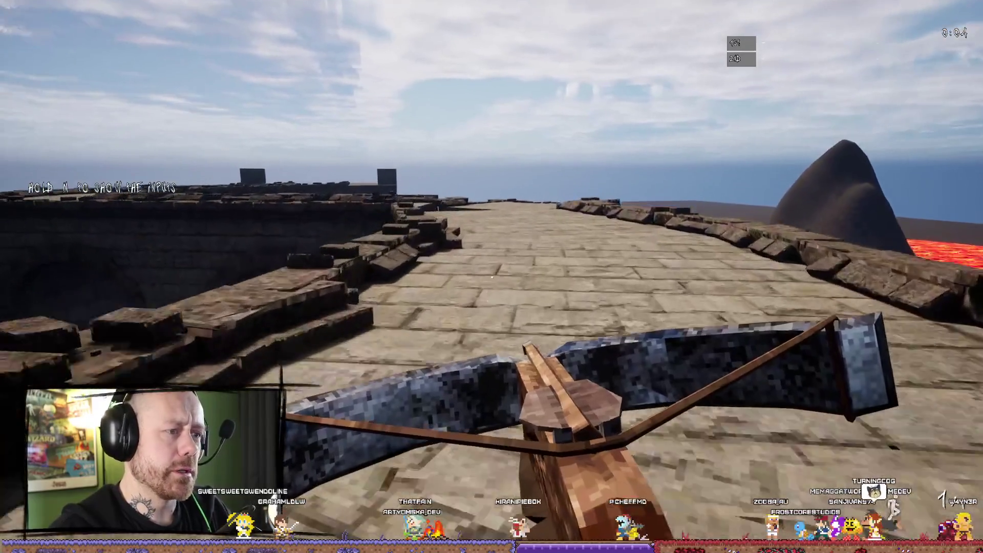
pyautogui.press('w')
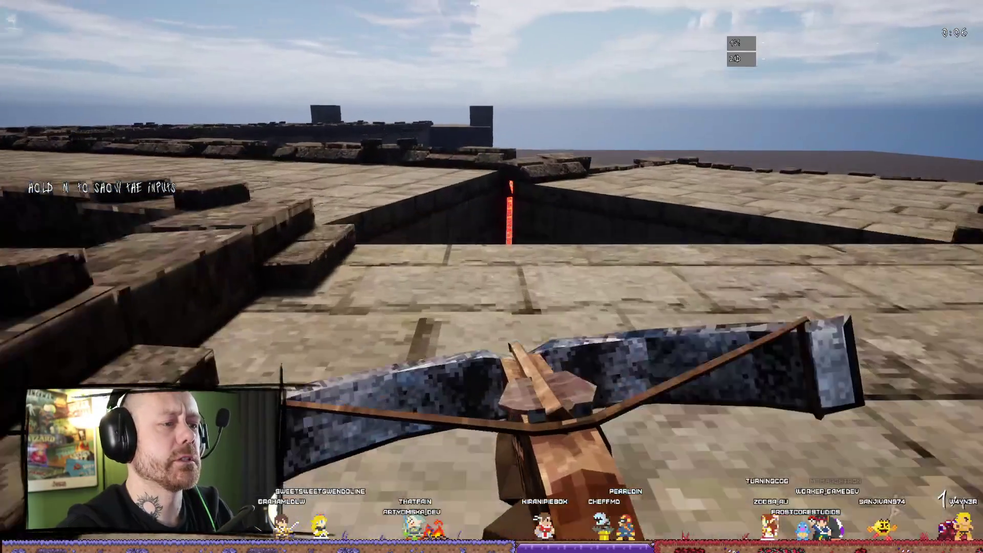
pyautogui.press('w')
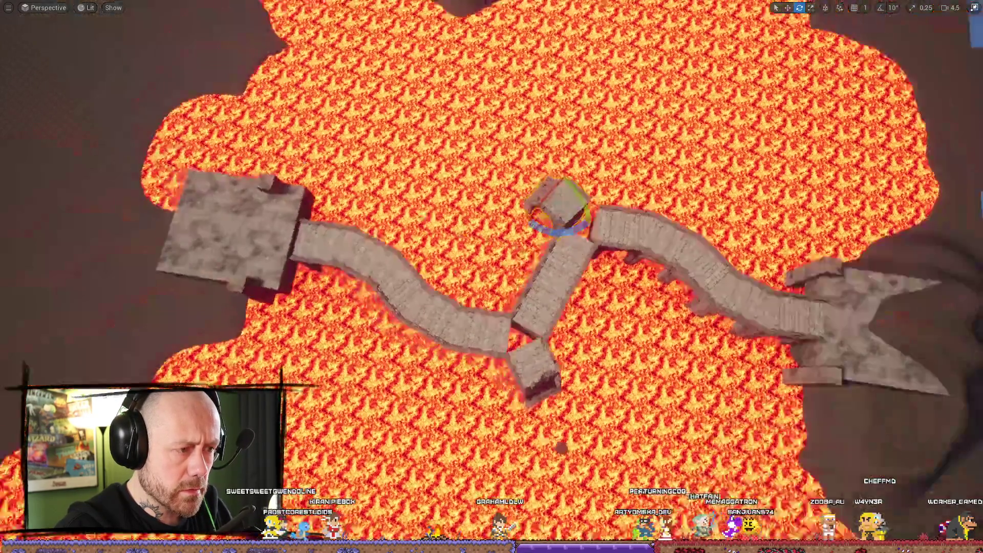
# - Rotate the small square stone platform and shift it sideways so it lines up with the bridges
pyautogui.scroll(-5, 383, 407)
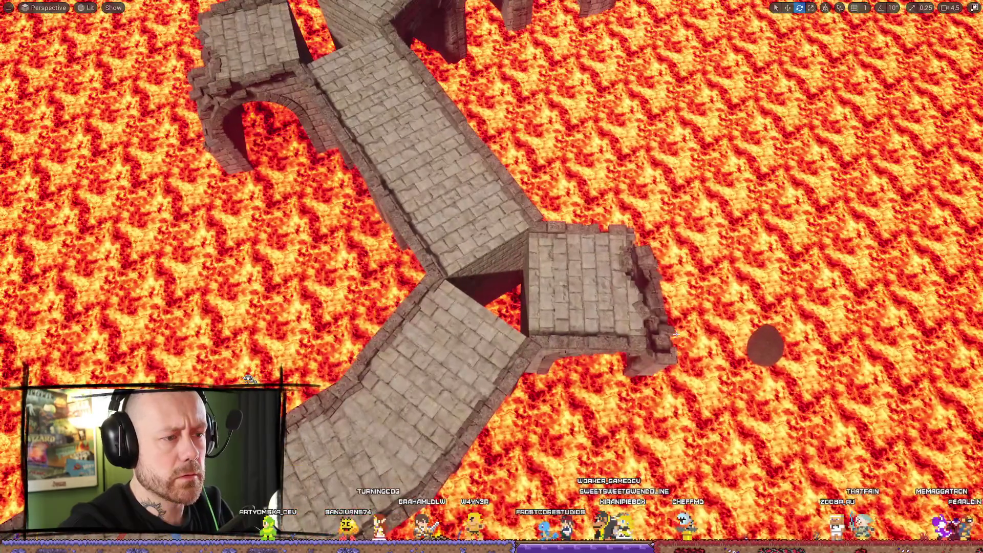
pyautogui.click(604, 308)
pyautogui.press('r')
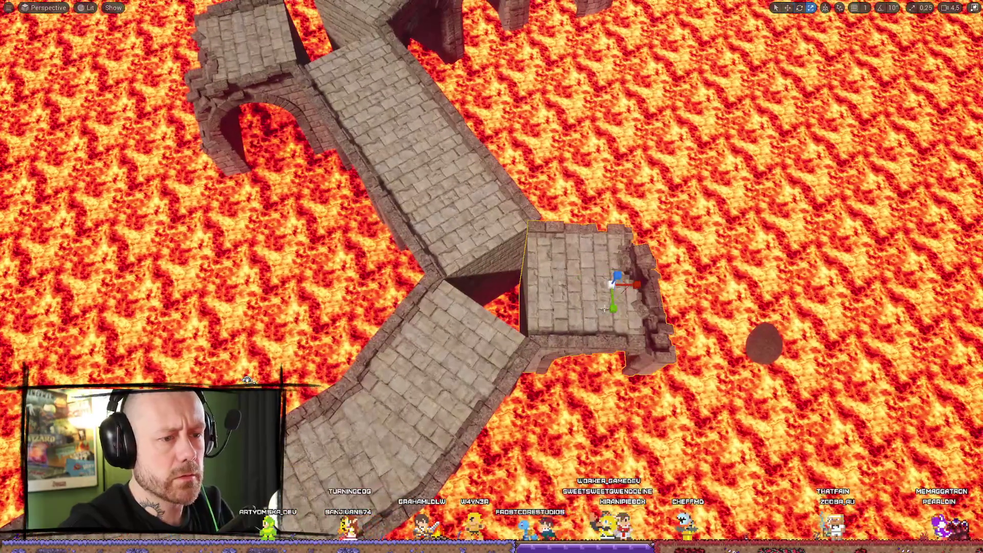
pyautogui.press('e')
pyautogui.moveTo(599, 310); pyautogui.dragTo(643, 311)
pyautogui.press('w')
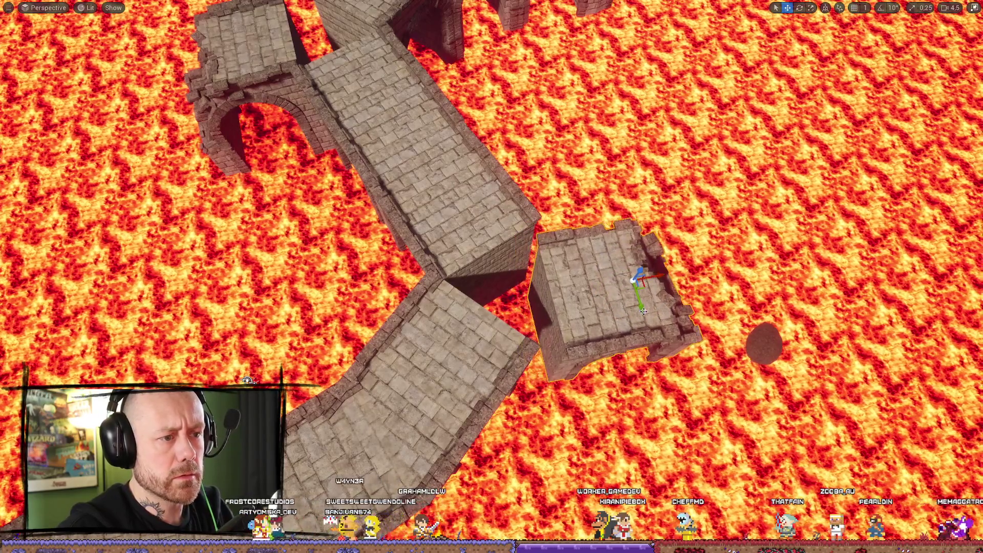
pyautogui.moveTo(664, 265); pyautogui.dragTo(551, 121)
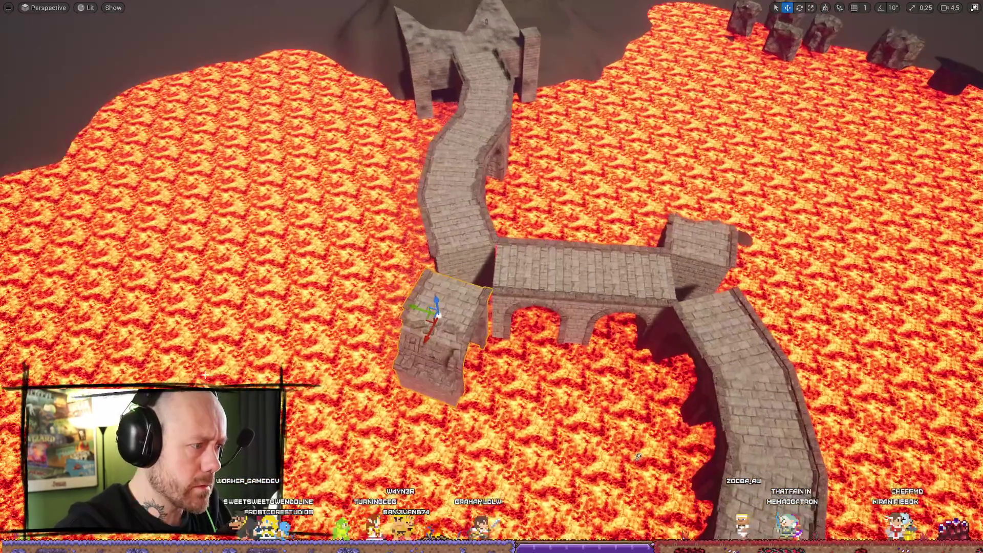
# - Select the left bridge end piece and switch to rotating it
pyautogui.click(496, 308)
pyautogui.press('e')
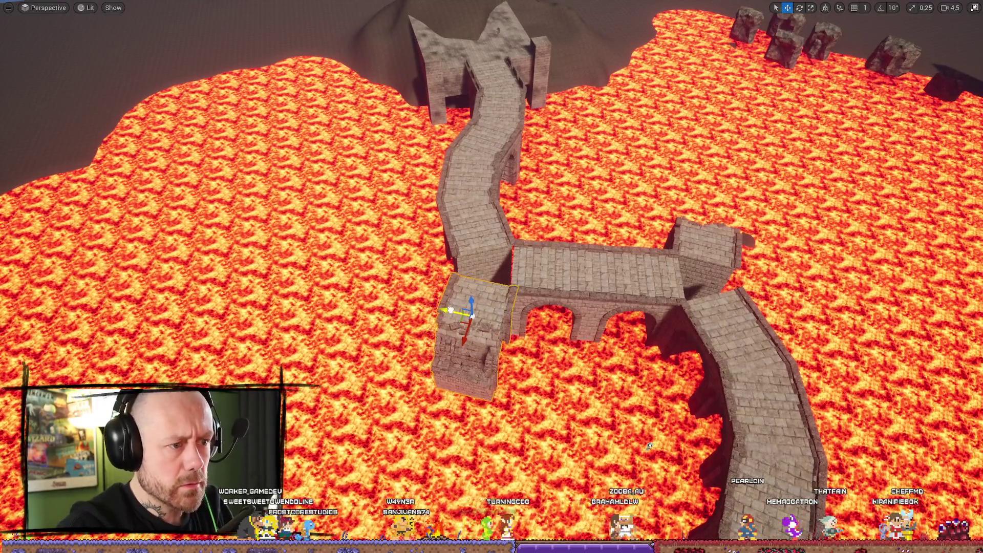
pyautogui.moveTo(475, 324)
pyautogui.mouseDown()
pyautogui.moveTo(475, 256)
pyautogui.moveTo(475, 318)
pyautogui.moveTo(696, 302)
pyautogui.moveTo(645, 210)
pyautogui.mouseUp()
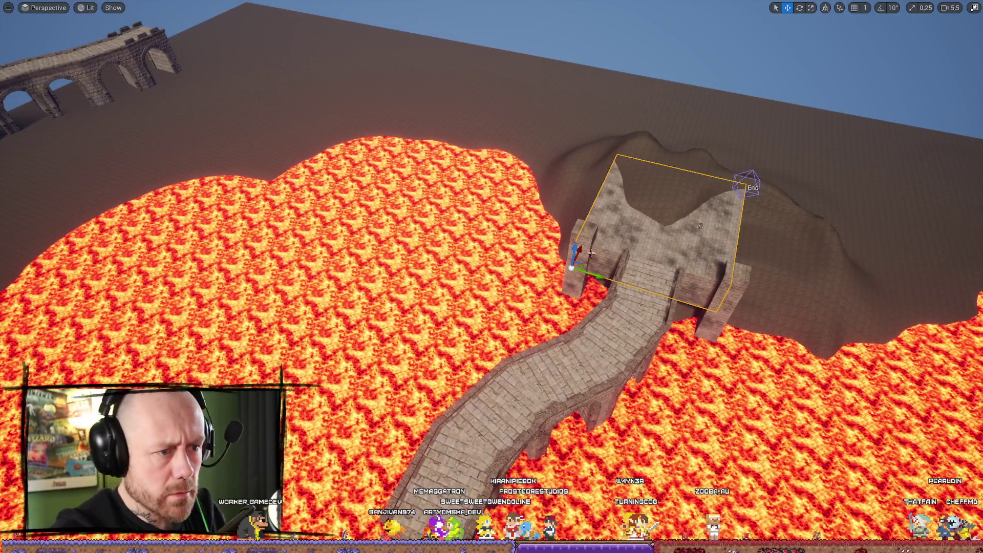
# - Drag the short bridge's spline end point down and outward until it meets the upper walkway
pyautogui.moveTo(327, 463)
pyautogui.mouseDown()
pyautogui.moveTo(348, 450)
pyautogui.moveTo(348, 420)
pyautogui.moveTo(359, 461)
pyautogui.mouseUp()
pyautogui.moveTo(621, 470); pyautogui.dragTo(579, 464)
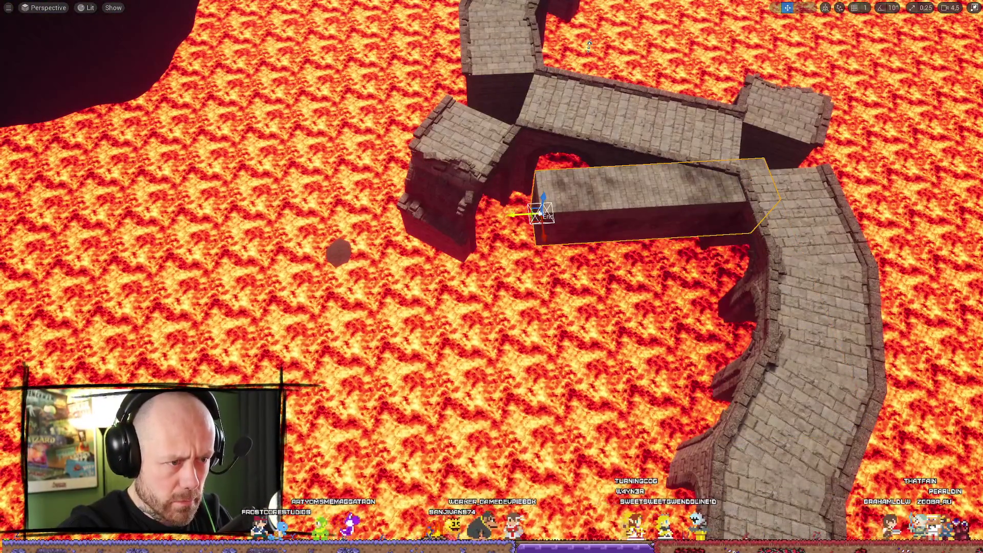
pyautogui.moveTo(726, 217)
pyautogui.mouseDown()
pyautogui.moveTo(717, 268)
pyautogui.moveTo(539, 284)
pyautogui.mouseUp()
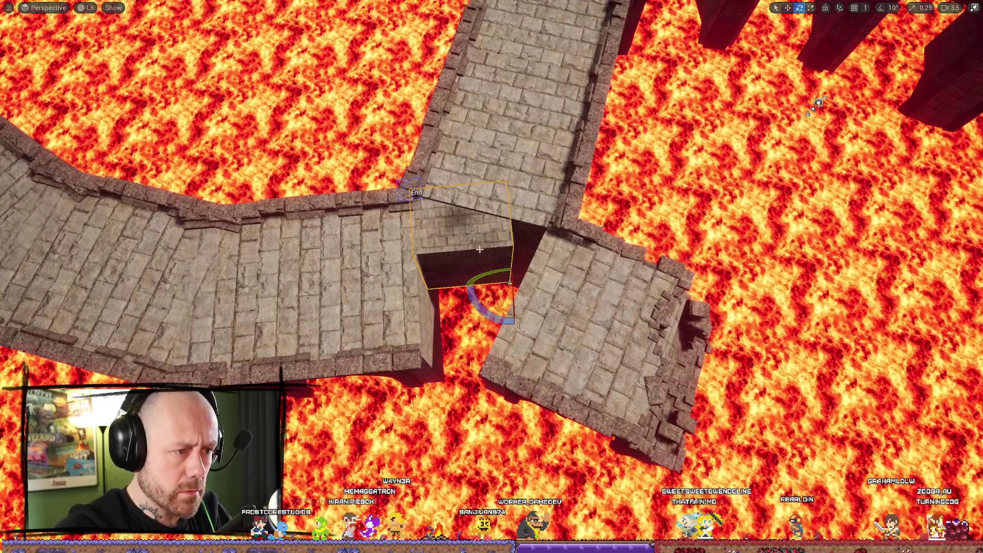
pyautogui.moveTo(504, 259); pyautogui.dragTo(523, 342)
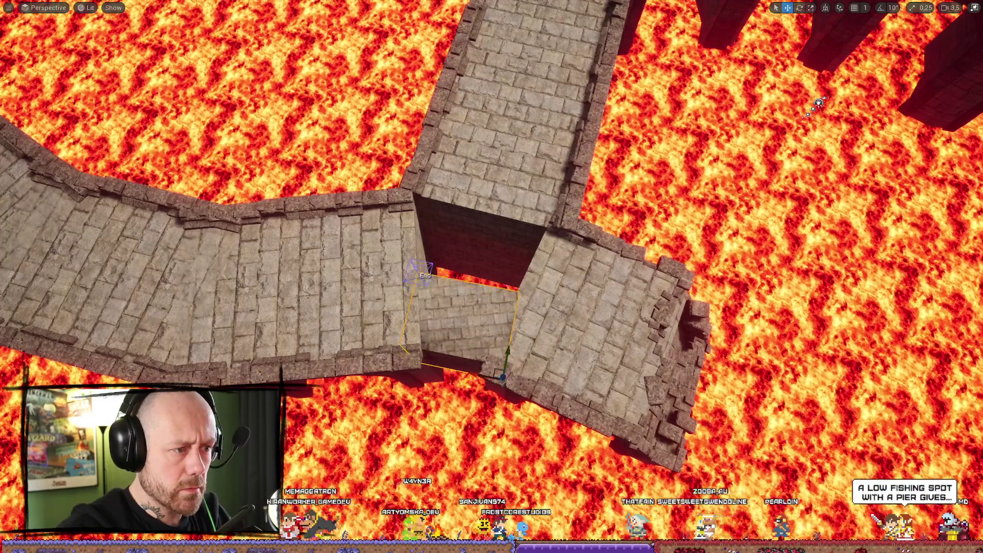
pyautogui.moveTo(426, 243)
pyautogui.mouseDown()
pyautogui.moveTo(452, 178)
pyautogui.moveTo(373, 173)
pyautogui.mouseUp()
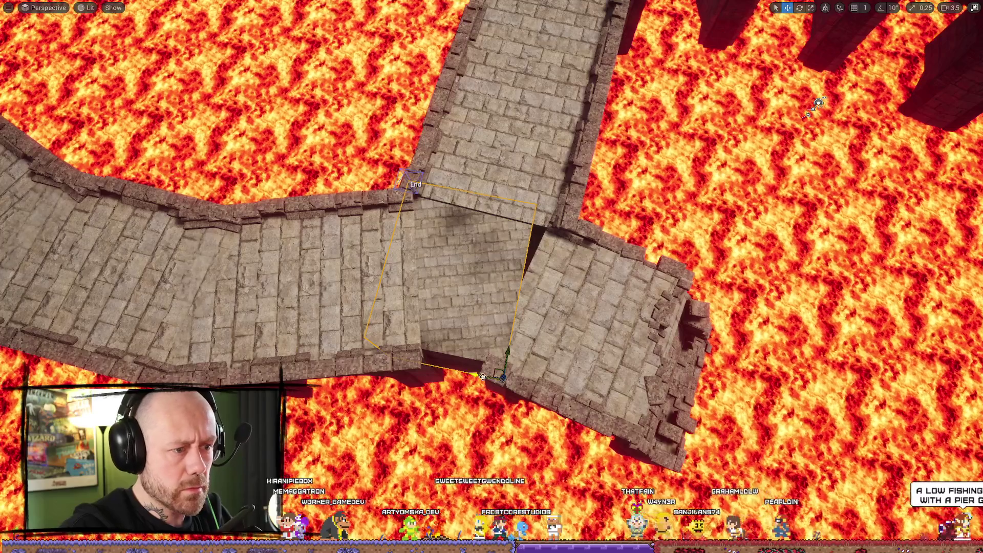
pyautogui.moveTo(430, 183)
pyautogui.mouseDown()
pyautogui.moveTo(416, 176)
pyautogui.moveTo(430, 159)
pyautogui.moveTo(528, 129)
pyautogui.moveTo(164, 268)
pyautogui.moveTo(230, 259)
pyautogui.moveTo(499, 312)
pyautogui.moveTo(432, 367)
pyautogui.moveTo(635, 288)
pyautogui.moveTo(629, 205)
pyautogui.moveTo(641, 181)
pyautogui.moveTo(528, 202)
pyautogui.moveTo(486, 187)
pyautogui.moveTo(692, 297)
pyautogui.mouseUp()
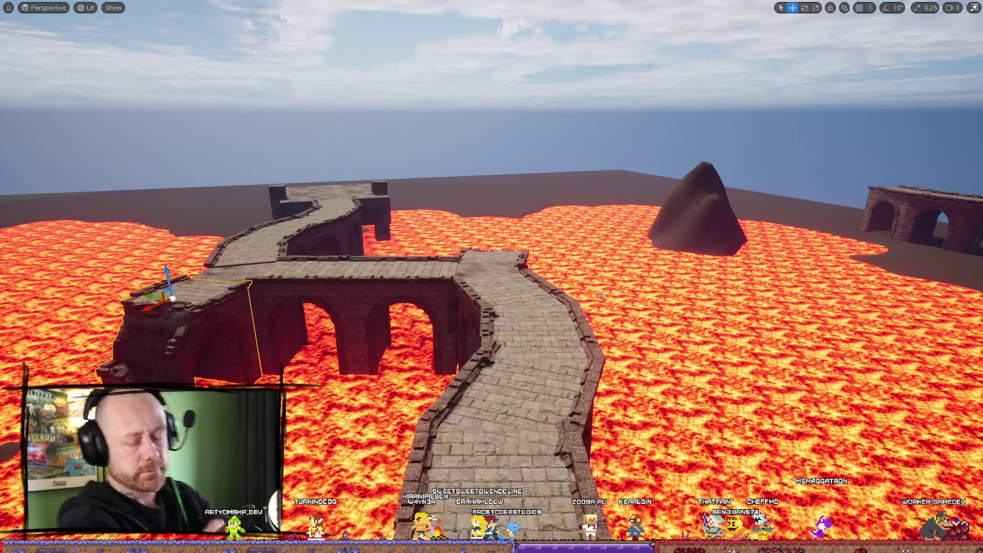
# - Raise the middle and left arched bridge segments and tilt each slightly, the left about 6°
pyautogui.click(456, 368)
pyautogui.press('f')
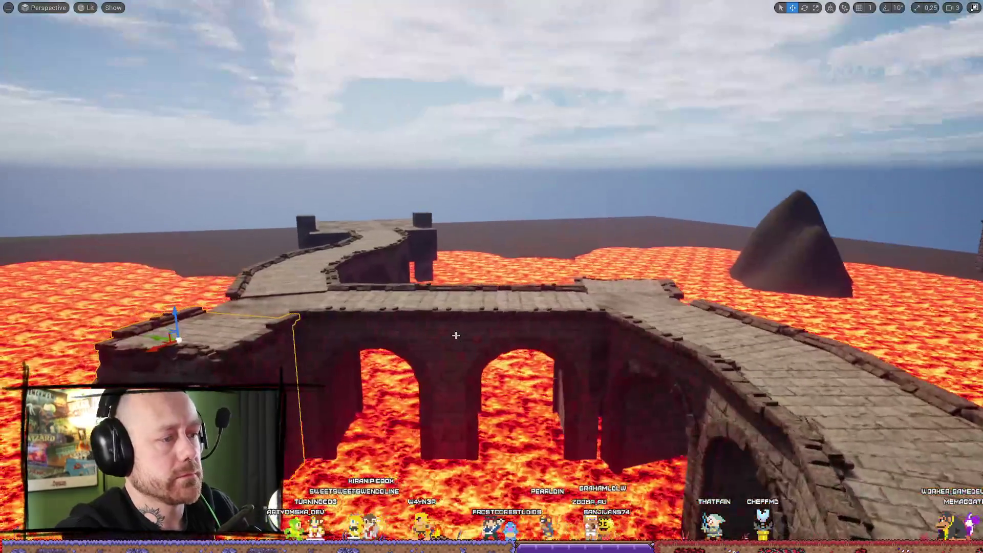
pyautogui.moveTo(524, 279); pyautogui.dragTo(525, 241)
pyautogui.click(400, 318)
pyautogui.moveTo(389, 269)
pyautogui.mouseDown()
pyautogui.moveTo(389, 228)
pyautogui.moveTo(428, 256)
pyautogui.mouseUp()
pyautogui.press('e')
pyautogui.click(522, 286)
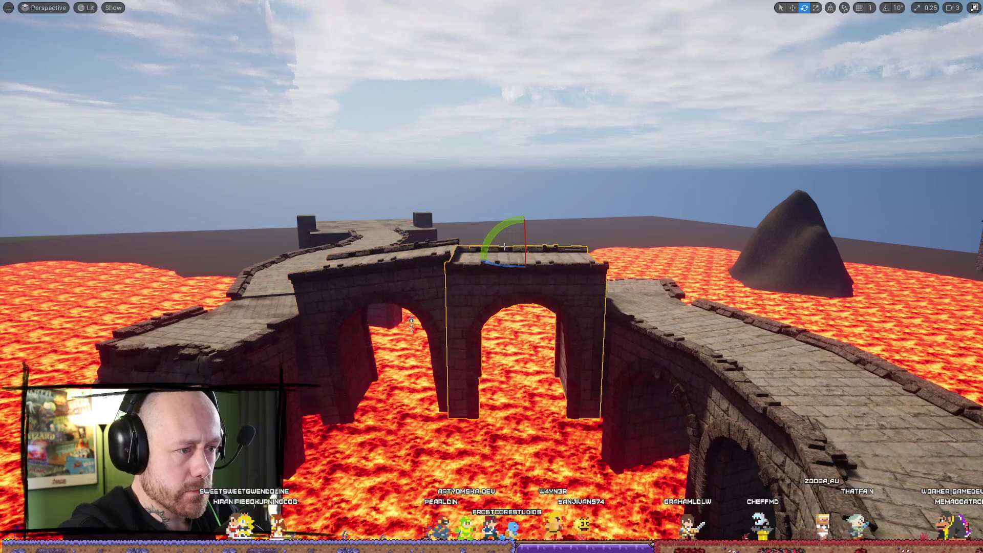
pyautogui.moveTo(563, 256); pyautogui.dragTo(567, 261)
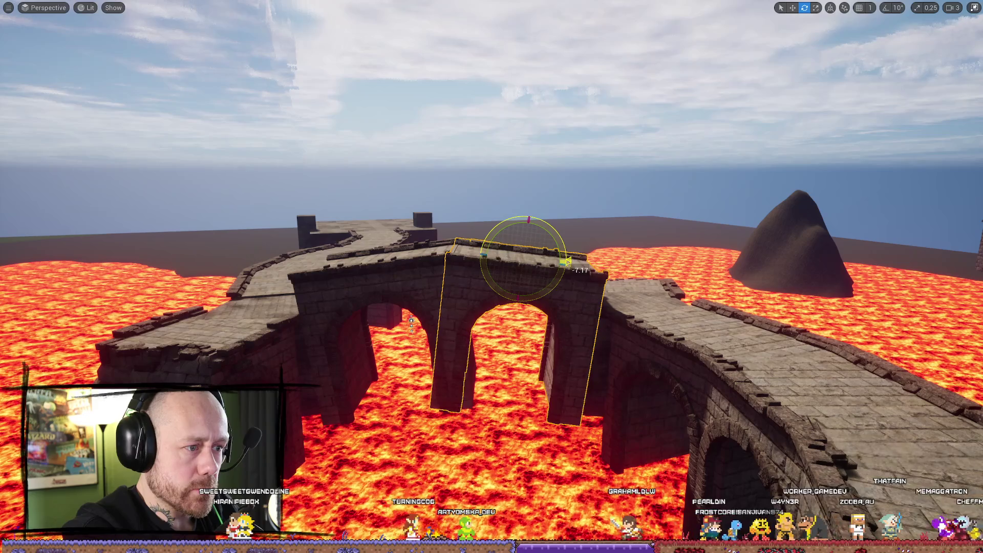
# - Frame the selected arch segment and rotate it about -3.74° to line up with the deck
pyautogui.scroll(-2, 567, 261)
pyautogui.press('w')
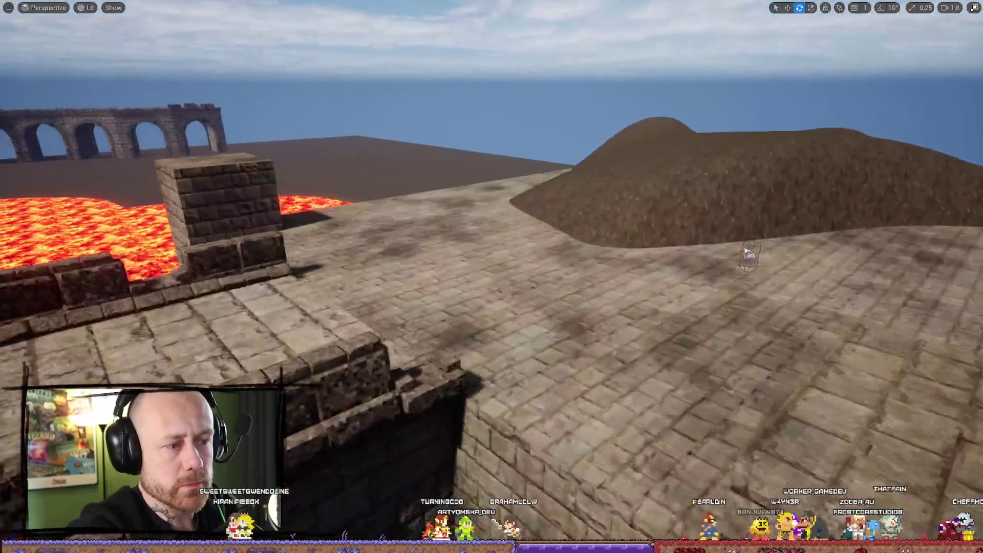
pyautogui.press('s')
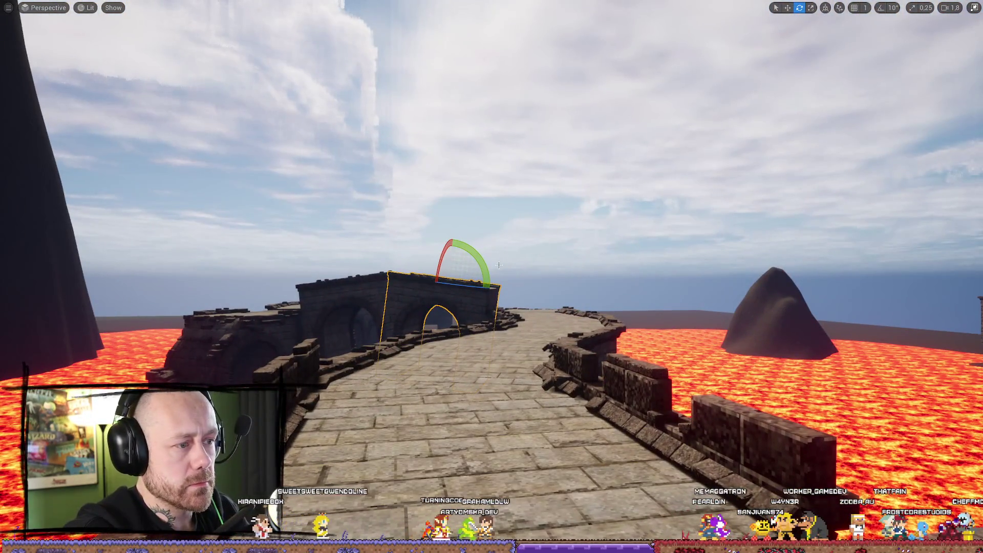
pyautogui.press('s')
pyautogui.press('w')
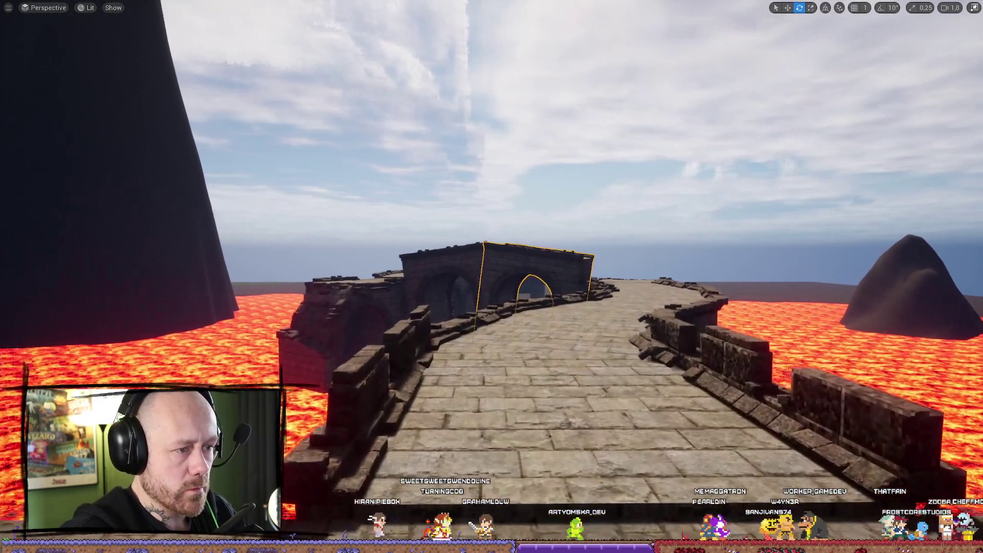
pyautogui.press('s')
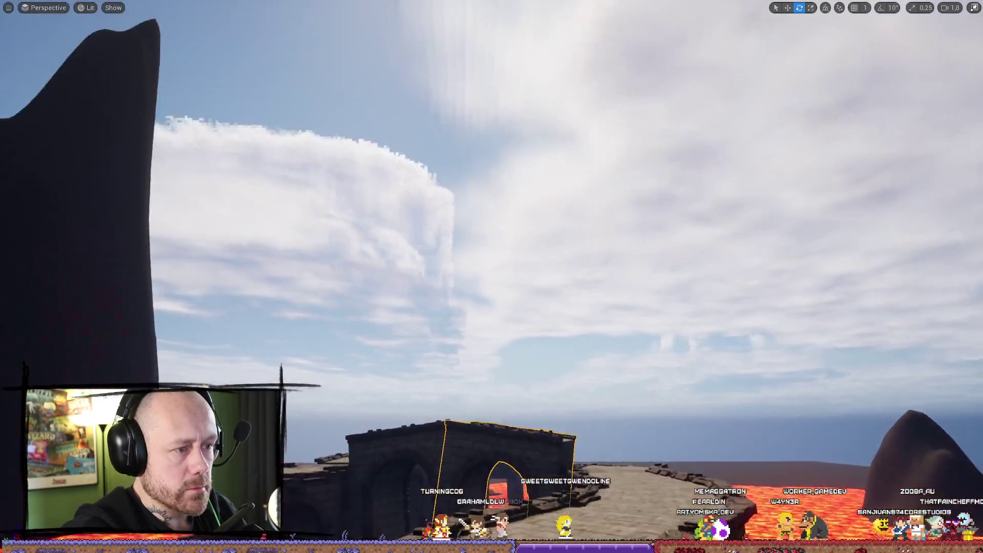
pyautogui.press('e')
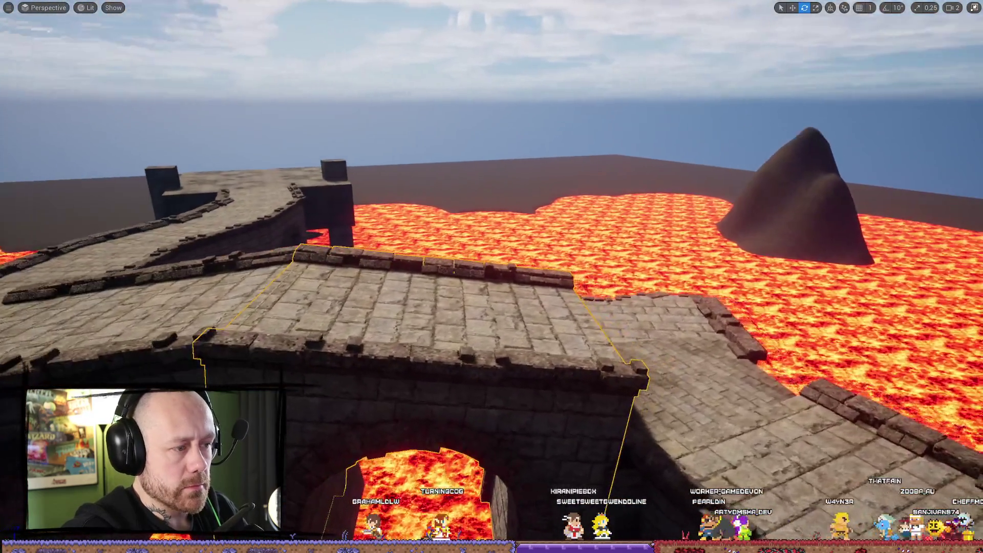
pyautogui.press('q')
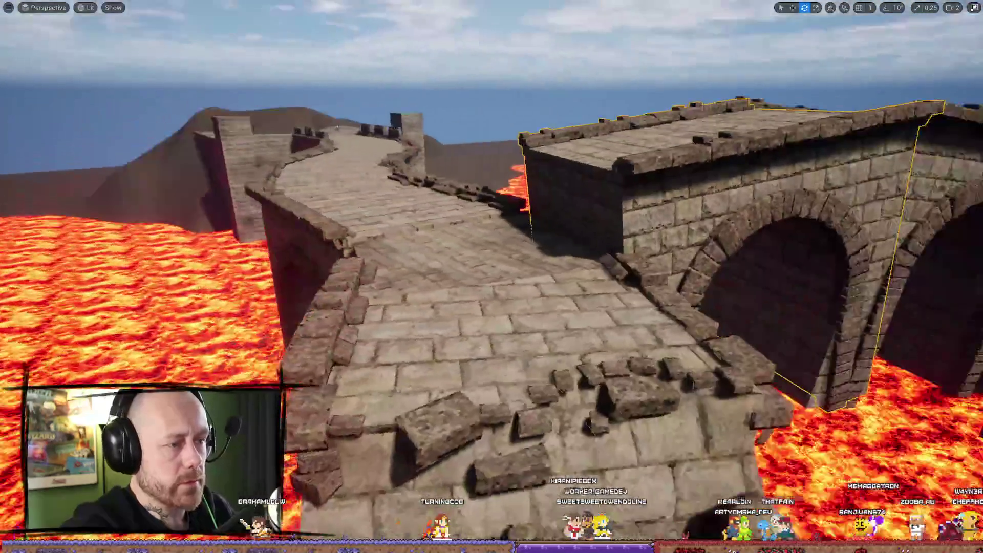
pyautogui.press('w')
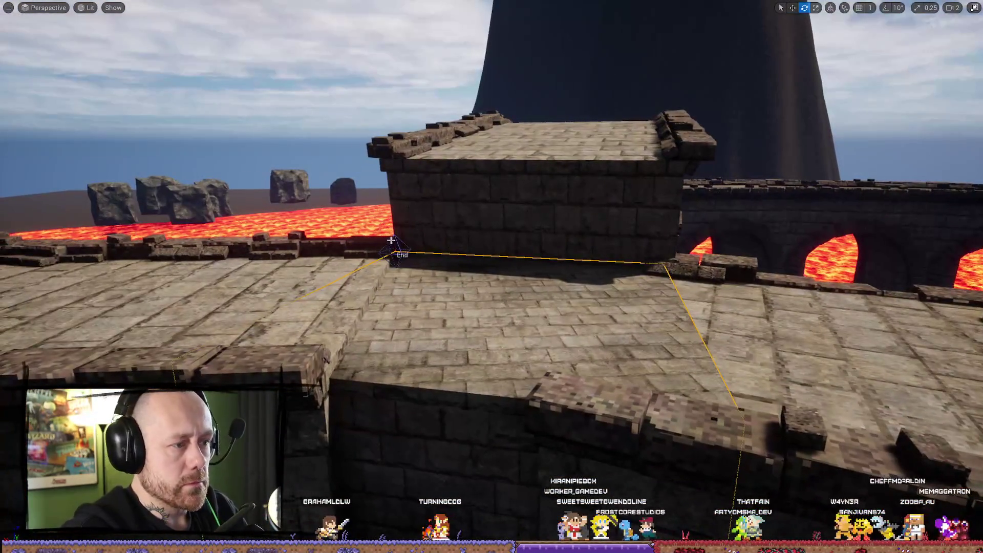
pyautogui.press('s')
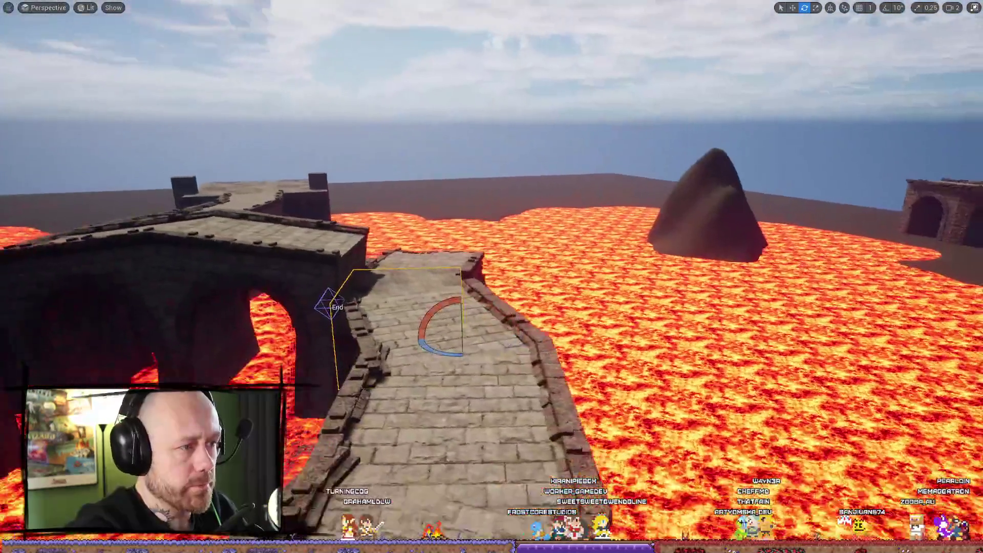
pyautogui.press('f')
pyautogui.press('w')
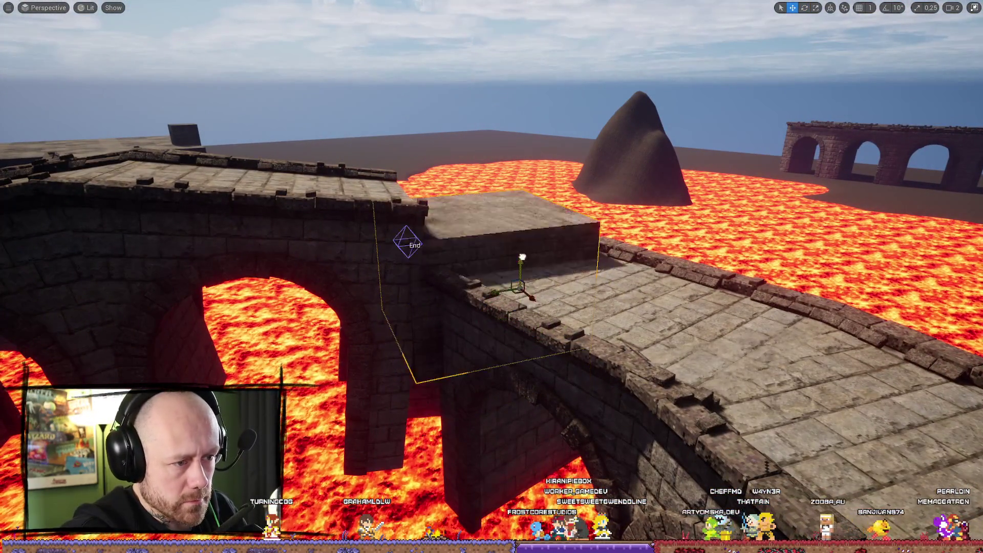
pyautogui.moveTo(522, 257); pyautogui.dragTo(533, 230)
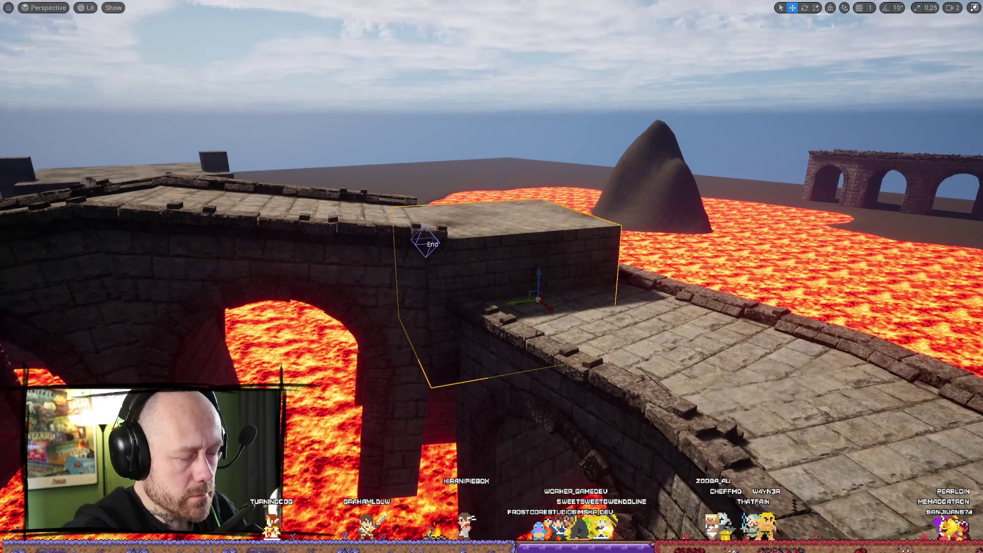
pyautogui.moveTo(492, 277)
pyautogui.mouseDown()
pyautogui.moveTo(594, 286)
pyautogui.moveTo(604, 270)
pyautogui.mouseUp()
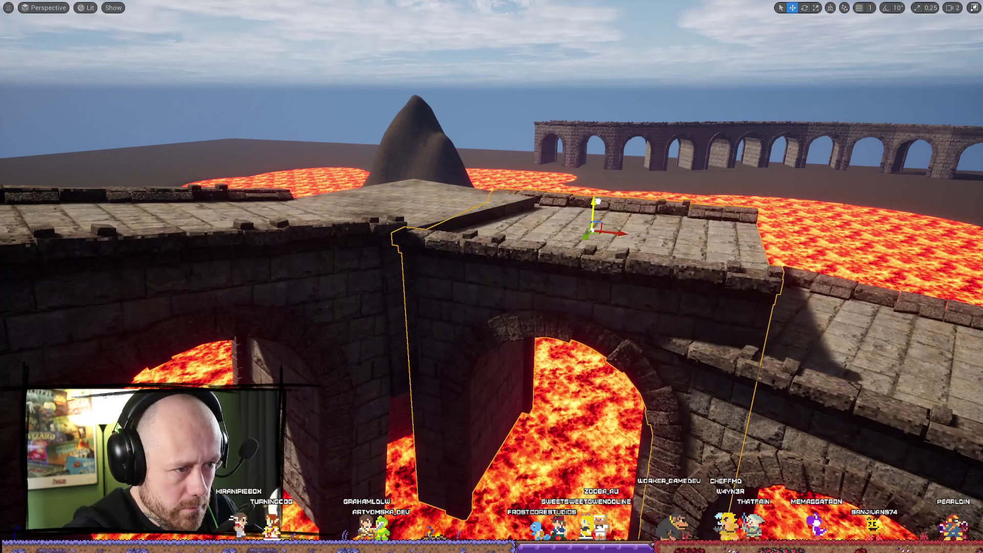
pyautogui.press('e')
pyautogui.press('w')
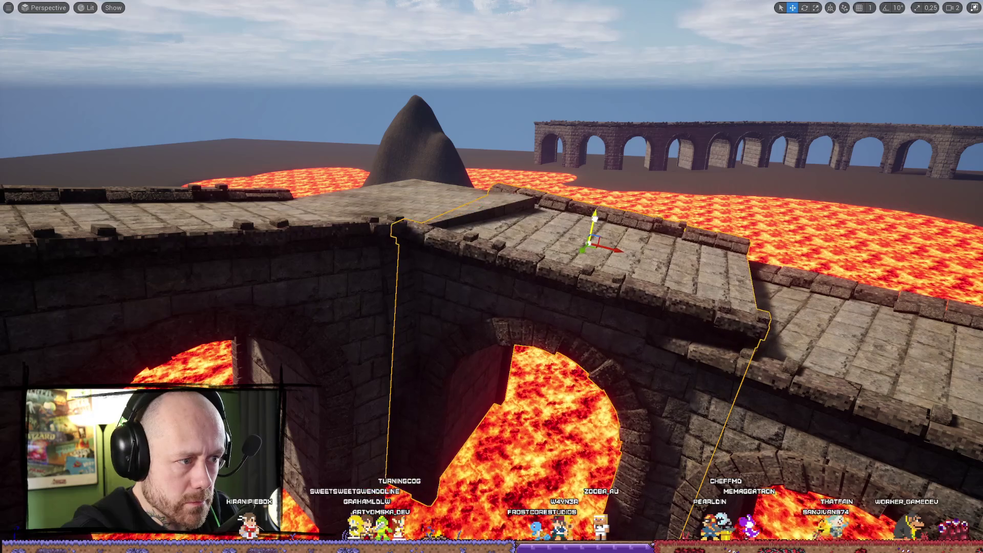
pyautogui.moveTo(594, 216); pyautogui.dragTo(604, 163)
pyautogui.press('e')
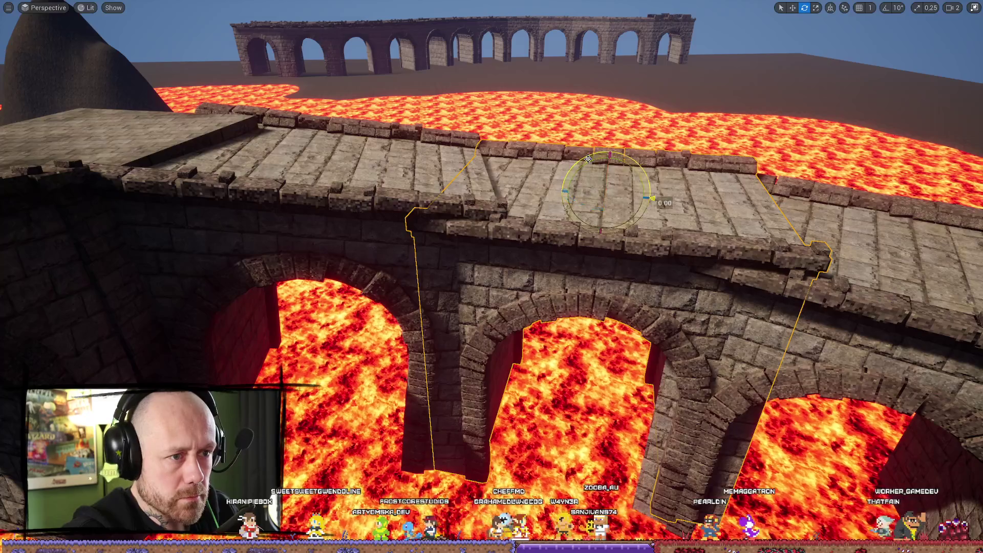
pyautogui.moveTo(649, 189); pyautogui.dragTo(651, 199)
# - Fine-tune the bridge piece's height, lowering then raising it slightly to match the neighbouring deck
pyautogui.press('w')
pyautogui.moveTo(608, 166)
pyautogui.mouseDown()
pyautogui.moveTo(450, 204)
pyautogui.moveTo(444, 279)
pyautogui.mouseUp()
pyautogui.press('e')
pyautogui.press('w')
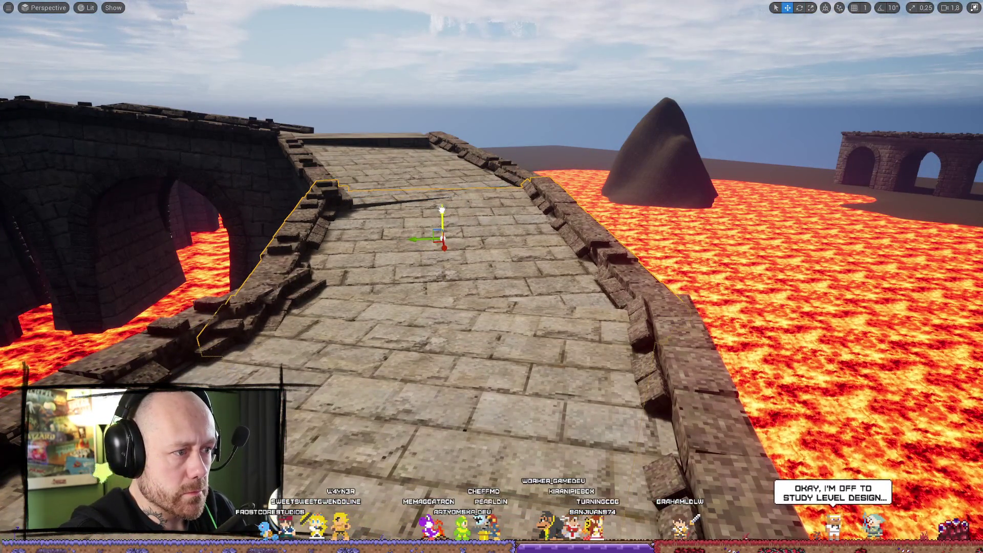
pyautogui.moveTo(443, 205)
pyautogui.mouseDown()
pyautogui.moveTo(328, 210)
pyautogui.moveTo(320, 256)
pyautogui.moveTo(343, 292)
pyautogui.moveTo(266, 297)
pyautogui.moveTo(276, 297)
pyautogui.moveTo(276, 328)
pyautogui.moveTo(281, 299)
pyautogui.mouseUp()
pyautogui.moveTo(522, 158)
pyautogui.mouseDown()
pyautogui.moveTo(518, 174)
pyautogui.moveTo(523, 158)
pyautogui.mouseUp()
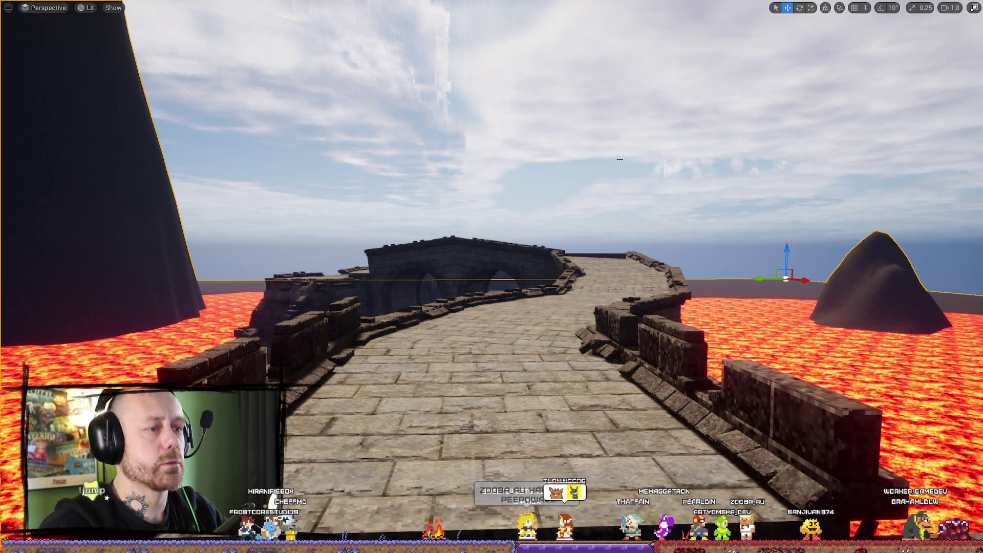
# - Select the End pillar, slide it left across the final platform, and inspect the bridge path
pyautogui.moveTo(619, 159)
pyautogui.mouseDown()
pyautogui.moveTo(866, 200)
pyautogui.moveTo(798, 194)
pyautogui.moveTo(829, 195)
pyautogui.moveTo(727, 205)
pyautogui.moveTo(758, 199)
pyautogui.moveTo(750, 196)
pyautogui.moveTo(605, 297)
pyautogui.mouseUp()
pyautogui.scroll(3, 768, 204)
pyautogui.click(604, 297)
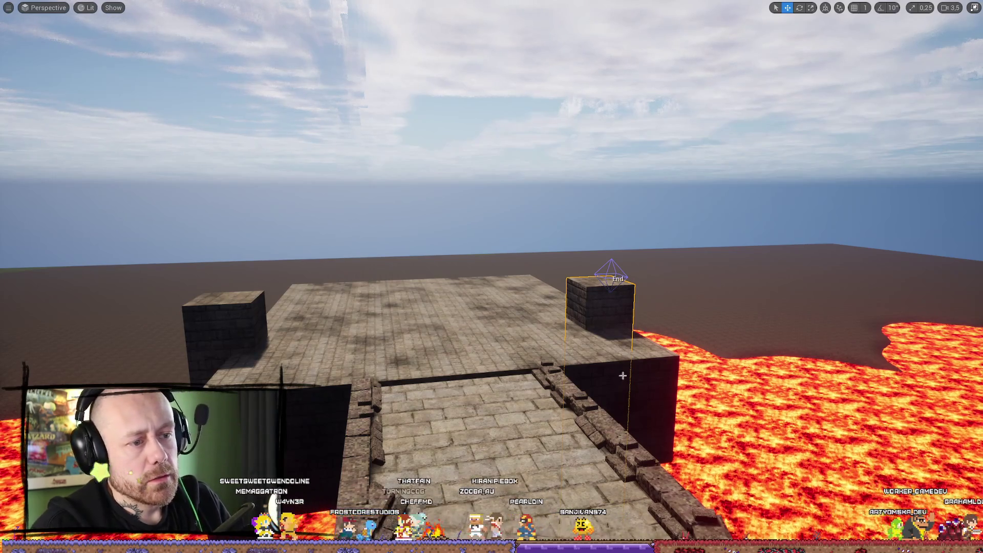
pyautogui.moveTo(622, 376)
pyautogui.mouseDown()
pyautogui.moveTo(459, 437)
pyautogui.moveTo(455, 174)
pyautogui.mouseUp()
pyautogui.moveTo(467, 251); pyautogui.dragTo(443, 246)
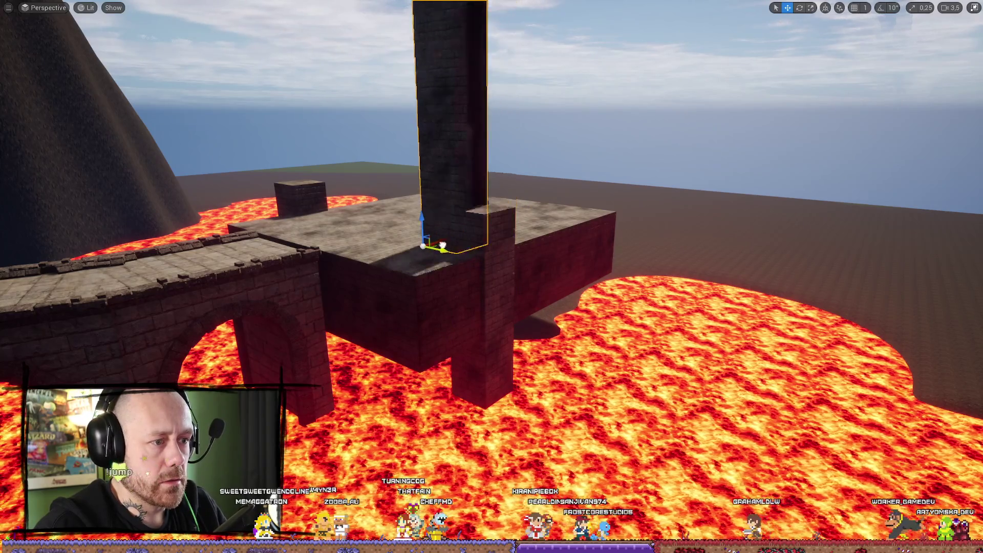
pyautogui.moveTo(430, 211)
pyautogui.mouseDown()
pyautogui.moveTo(553, 274)
pyautogui.moveTo(542, 266)
pyautogui.moveTo(512, 276)
pyautogui.moveTo(537, 256)
pyautogui.moveTo(591, 288)
pyautogui.moveTo(573, 285)
pyautogui.mouseUp()
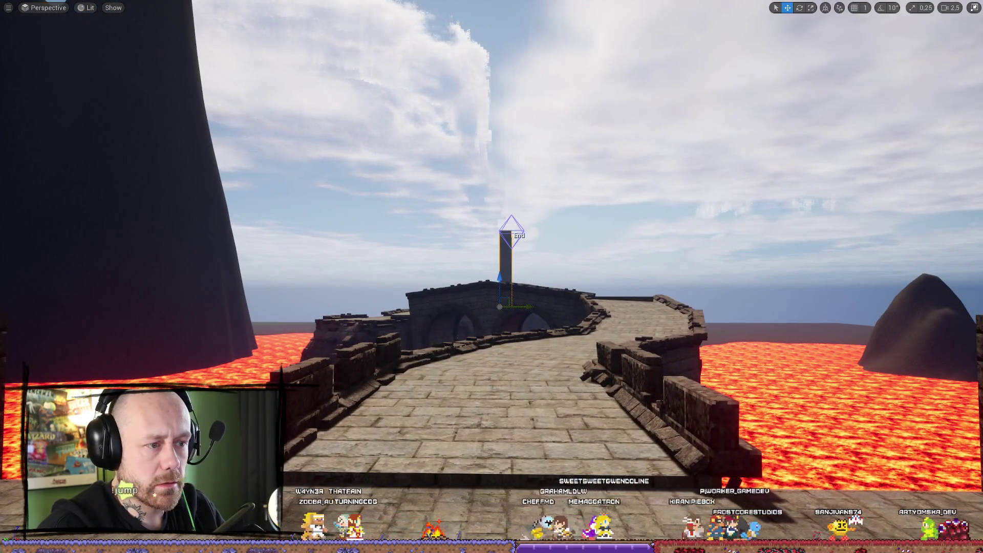
pyautogui.moveTo(505, 256)
pyautogui.mouseDown()
pyautogui.moveTo(563, 244)
pyautogui.moveTo(543, 246)
pyautogui.moveTo(532, 277)
pyautogui.mouseUp()
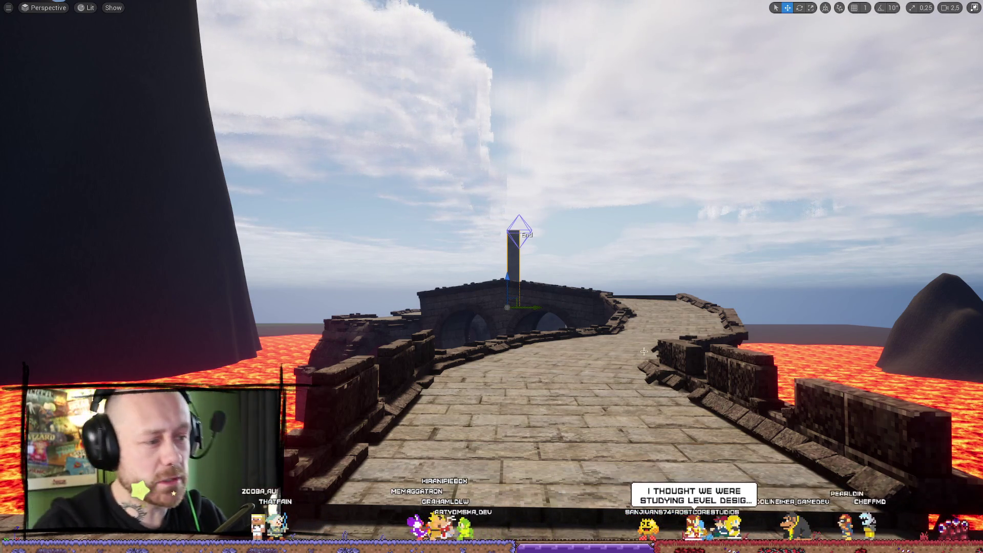
pyautogui.moveTo(644, 351)
pyautogui.mouseDown()
pyautogui.moveTo(622, 384)
pyautogui.moveTo(622, 410)
pyautogui.moveTo(609, 397)
pyautogui.moveTo(609, 456)
pyautogui.mouseUp()
# - Alt-drag a duplicate of the focused bridge piece and begin moving and rotating it into place
pyautogui.press('f')
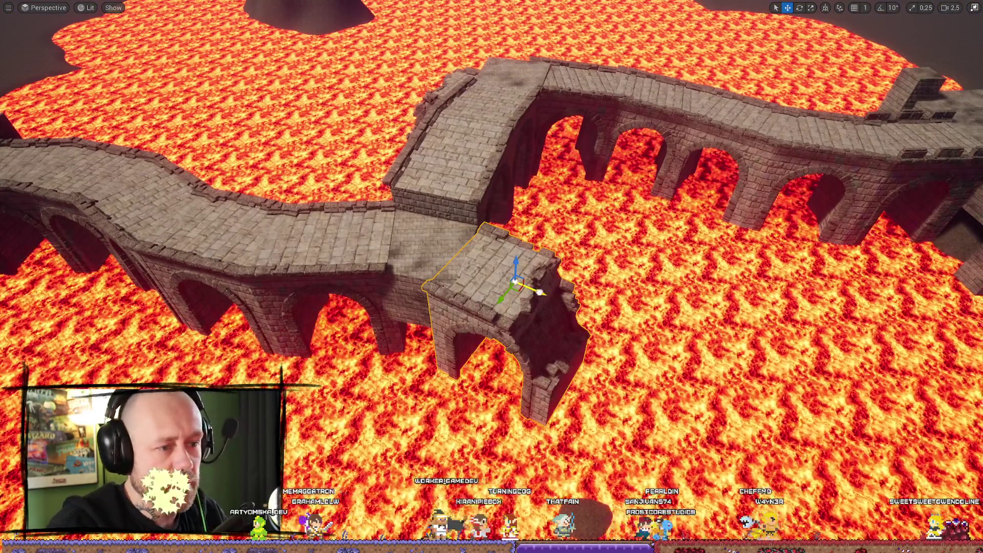
pyautogui.moveTo(539, 292)
pyautogui.keyDown('alt'); pyautogui.mouseDown()
pyautogui.moveTo(681, 341)
pyautogui.moveTo(732, 238)
pyautogui.moveTo(780, 222)
pyautogui.moveTo(742, 229)
pyautogui.mouseUp(); pyautogui.keyUp('alt')
pyautogui.press('e')
pyautogui.press('w')
pyautogui.press('f')
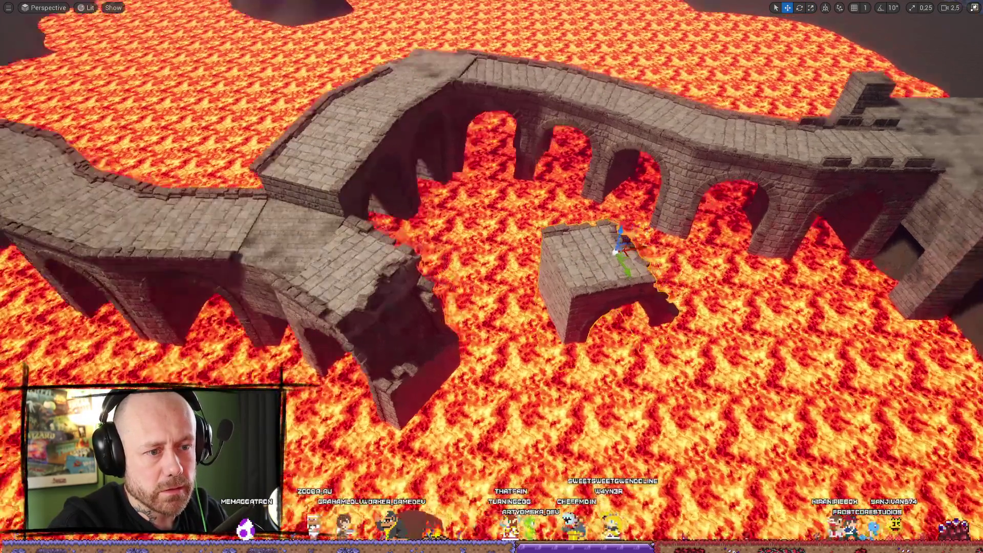
pyautogui.press('e')
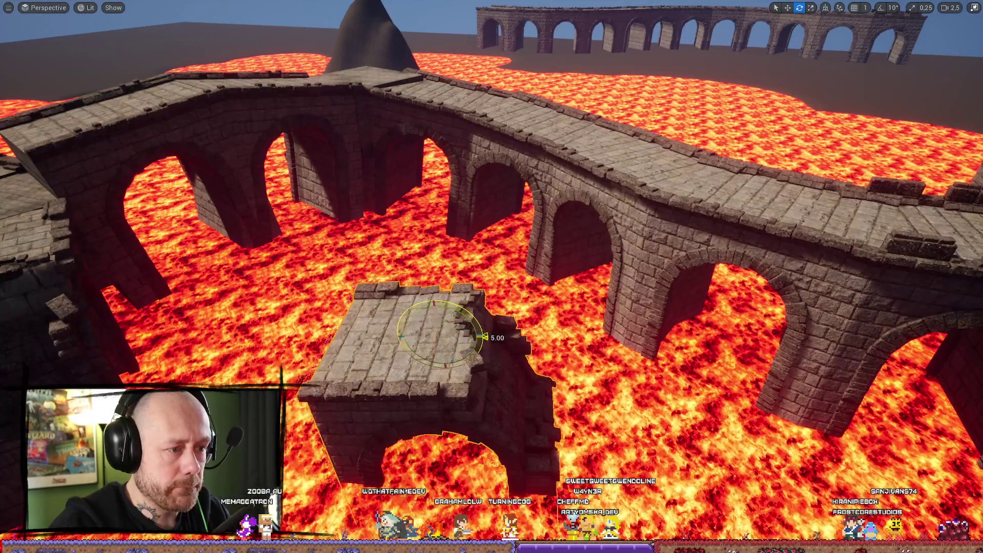
pyautogui.press('w')
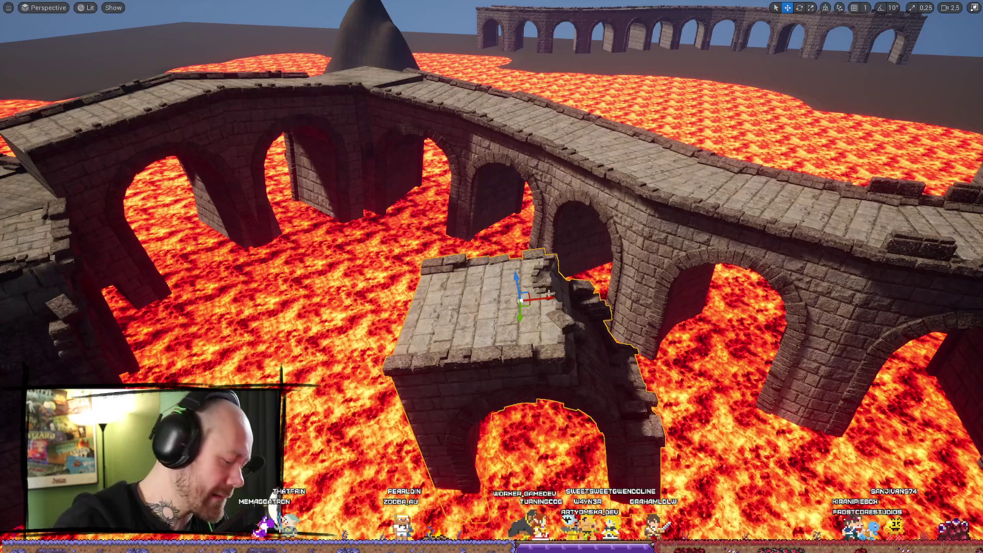
pyautogui.press('e')
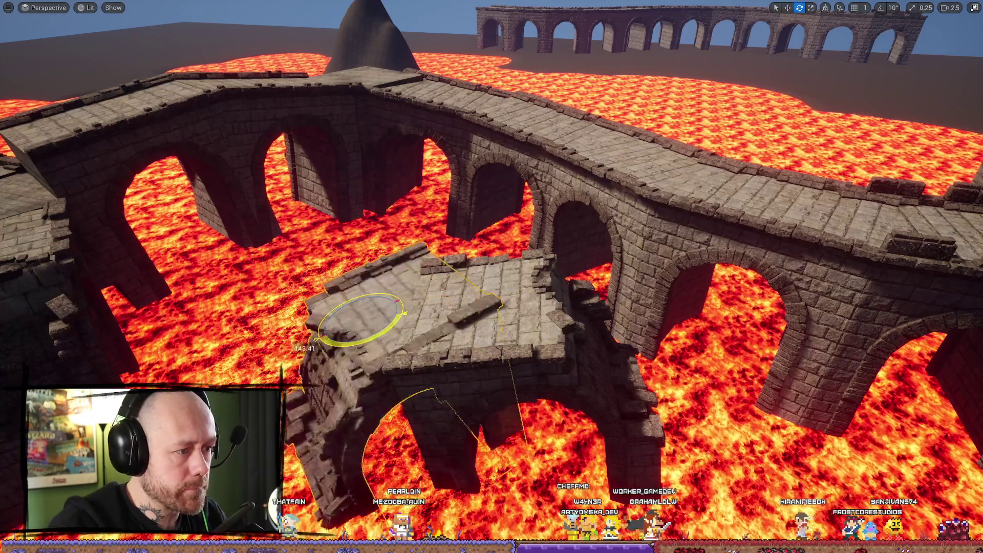
pyautogui.press('r')
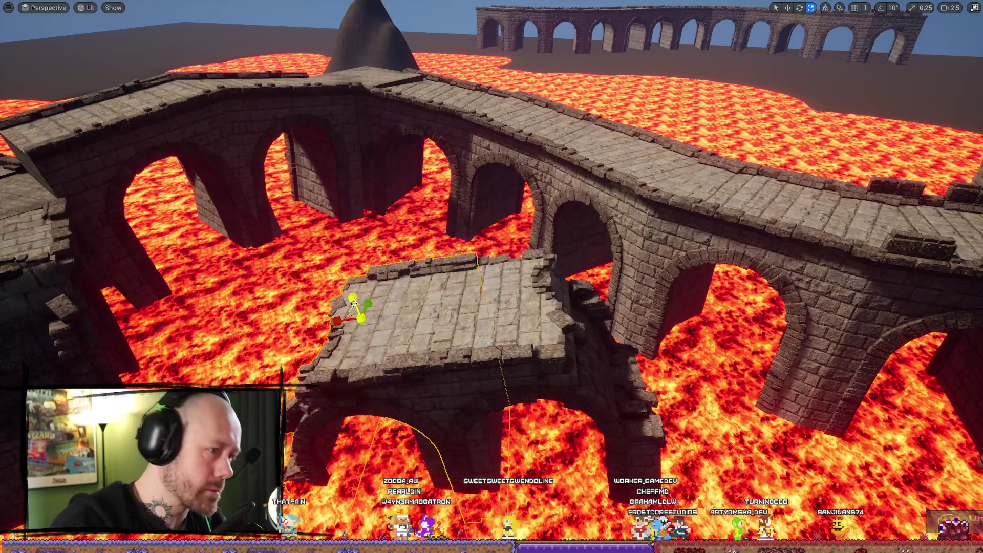
# - Undo the accidental scale and finish lowering and rotating the copy to join the winding bridges
pyautogui.hotkey('ctrl', 'z')
pyautogui.press('w')
pyautogui.press('e')
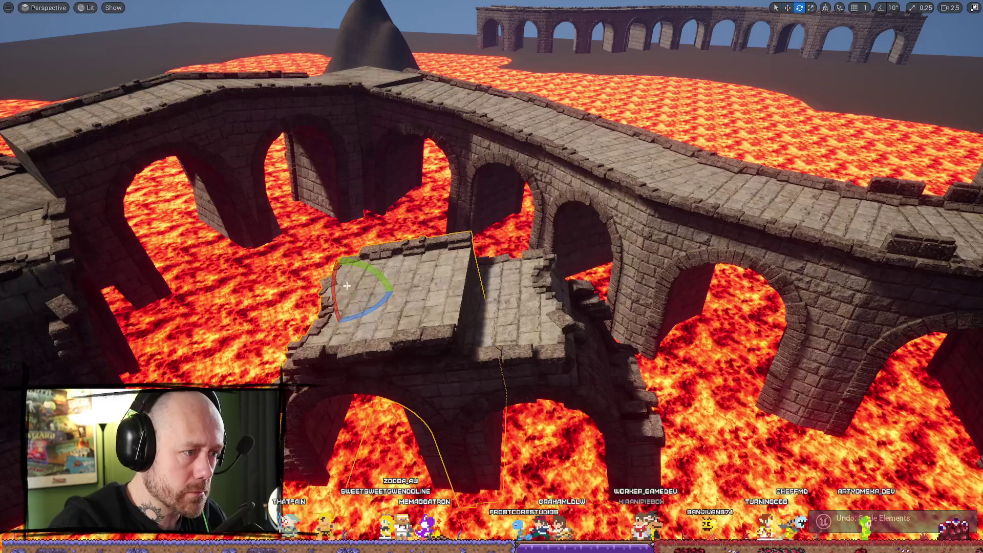
pyautogui.press('w')
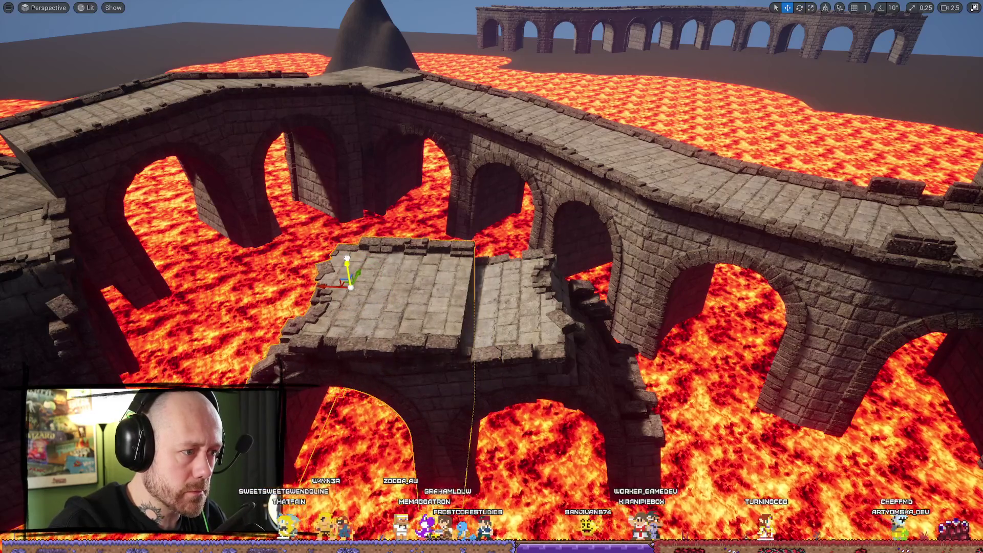
pyautogui.press('e')
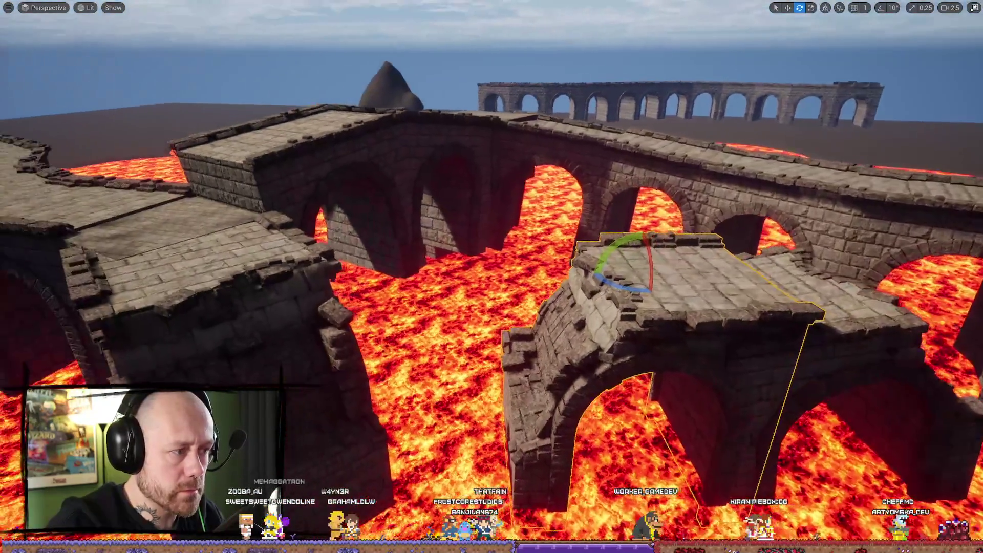
pyautogui.press('w')
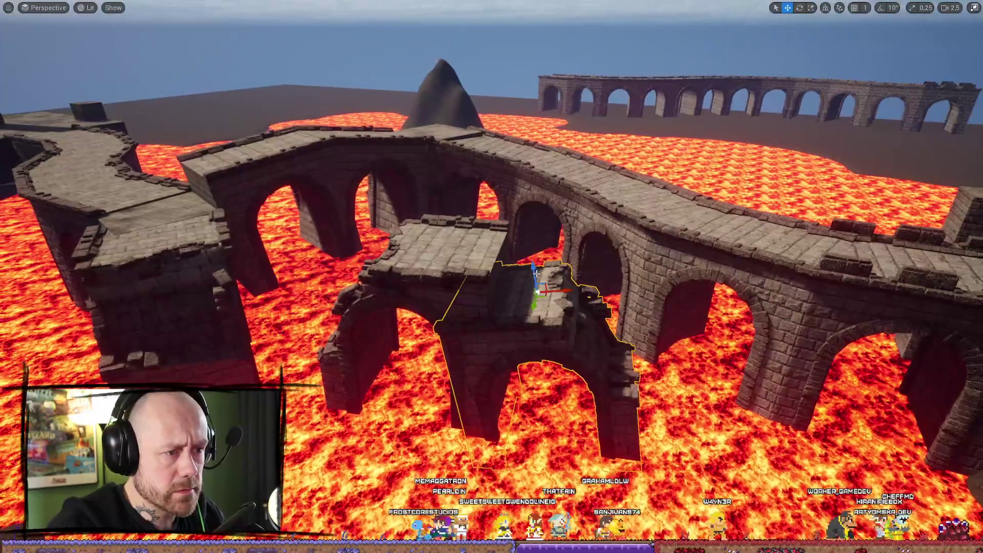
pyautogui.press('e')
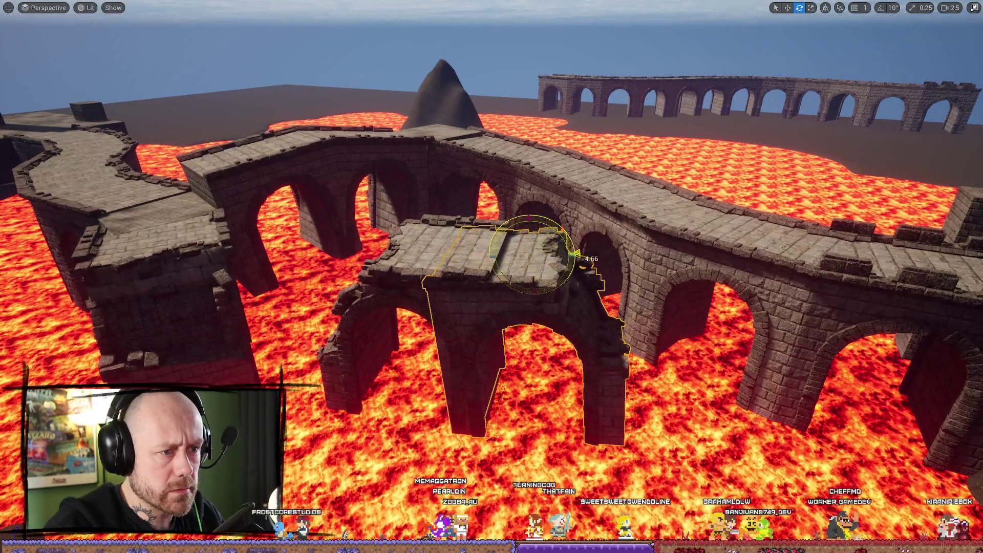
pyautogui.press('w')
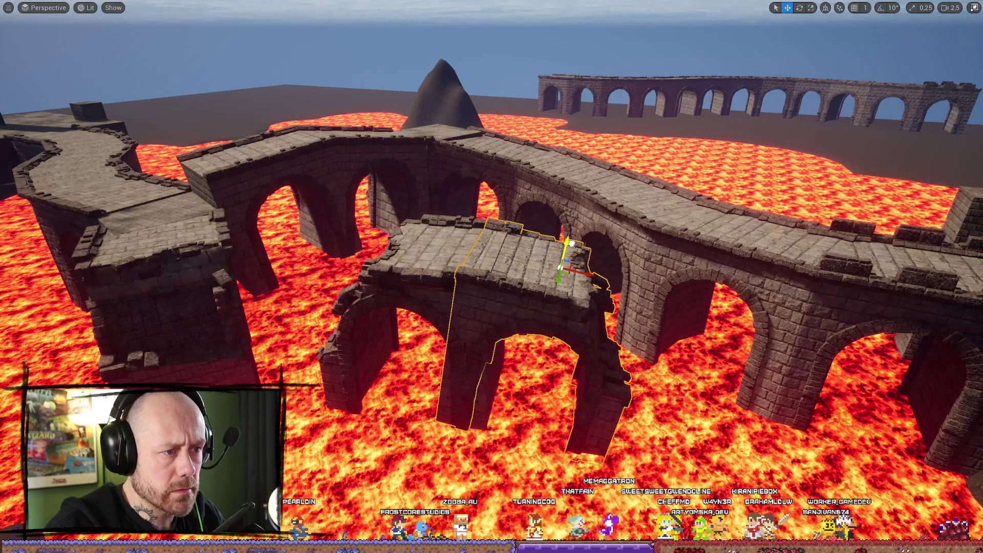
pyautogui.moveTo(660, 246)
pyautogui.mouseDown()
pyautogui.moveTo(635, 240)
pyautogui.moveTo(660, 246)
pyautogui.mouseUp()
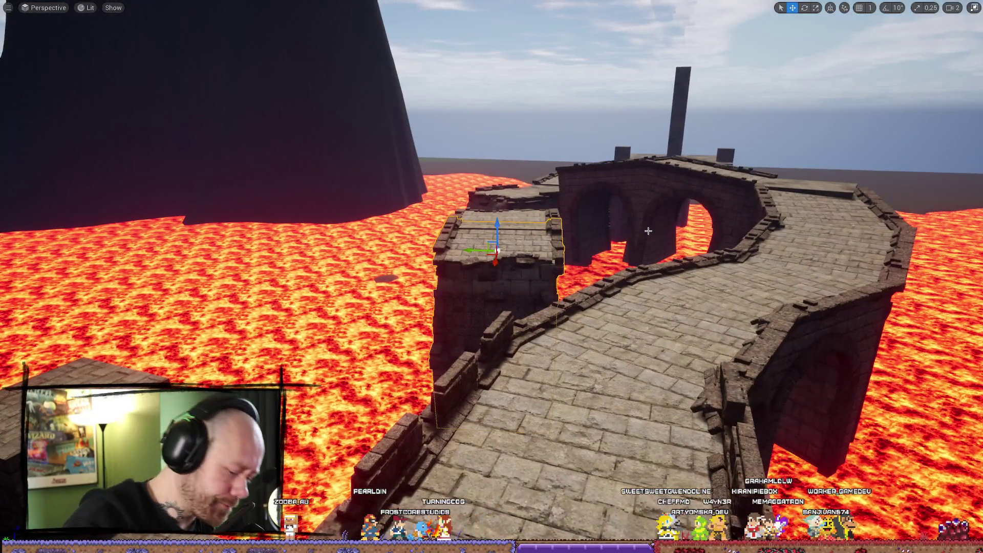
pyautogui.hotkey('alt', 'p')
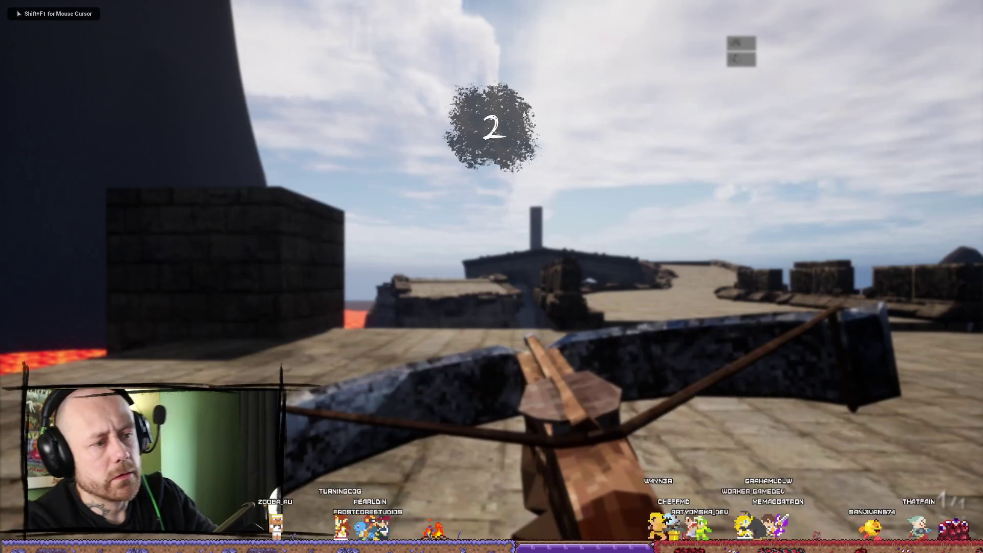
pyautogui.press('w')
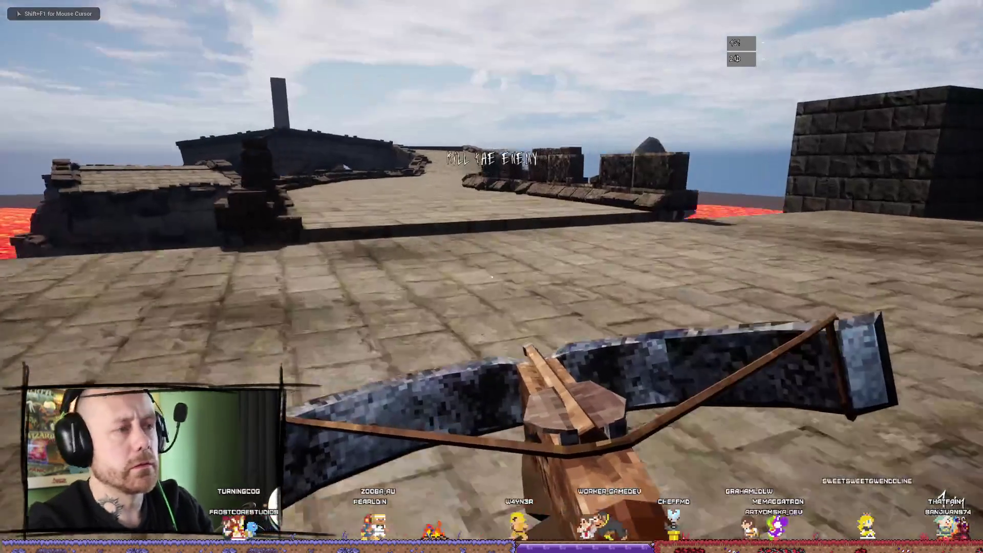
pyautogui.press('w')
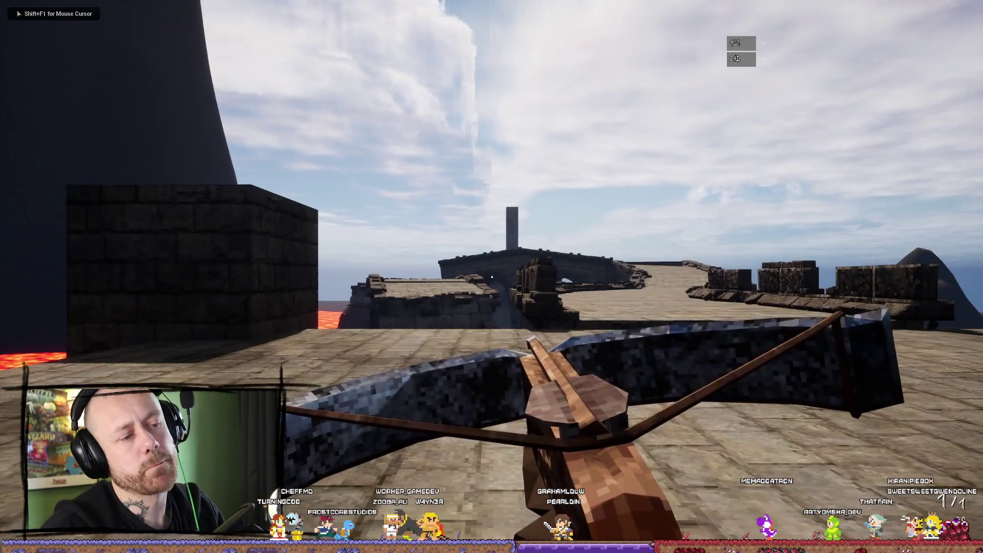
pyautogui.press('w')
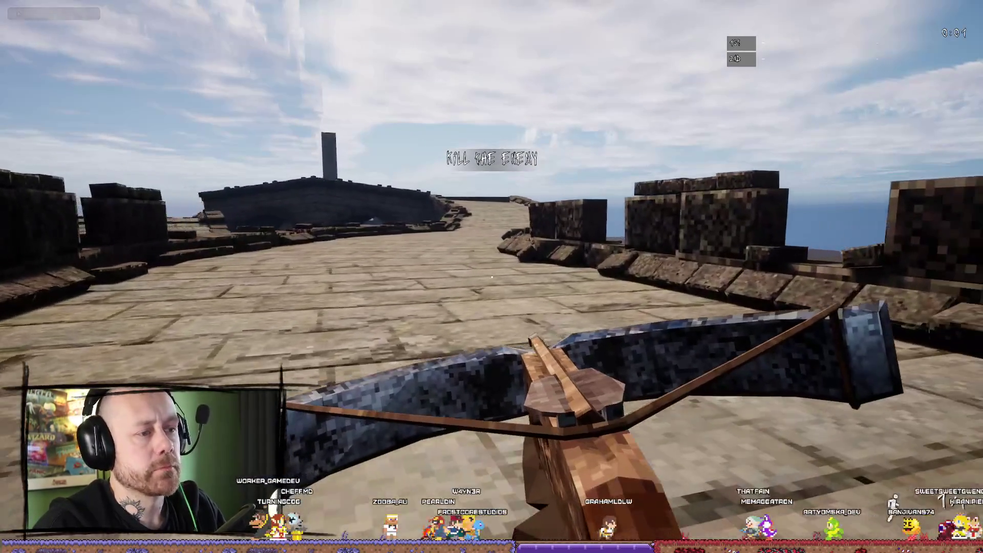
pyautogui.press('w')
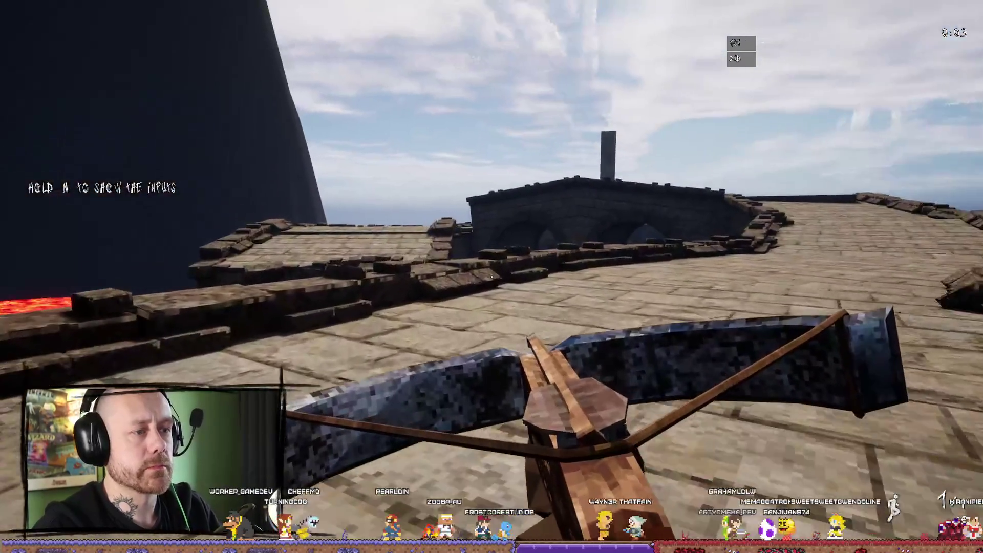
pyautogui.press('w')
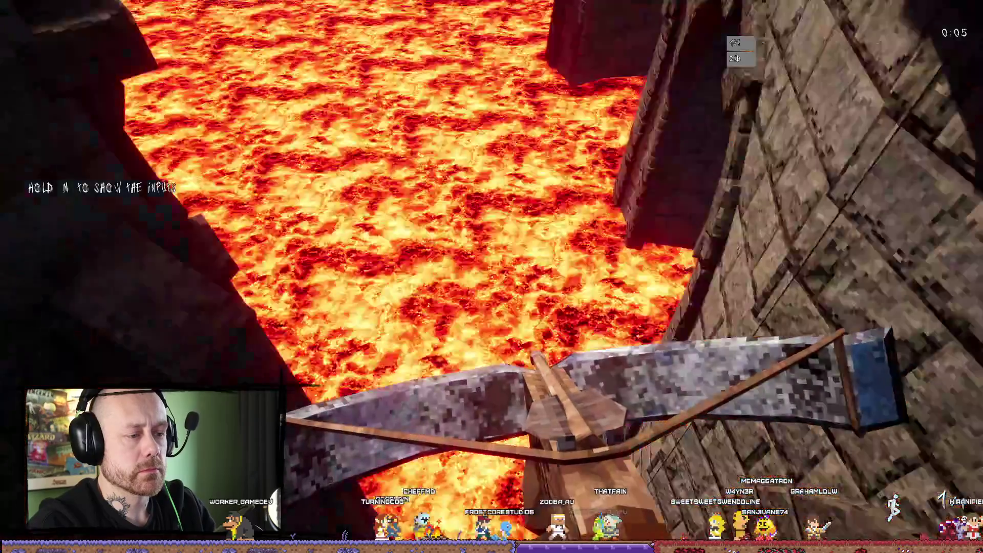
pyautogui.press('Escape')
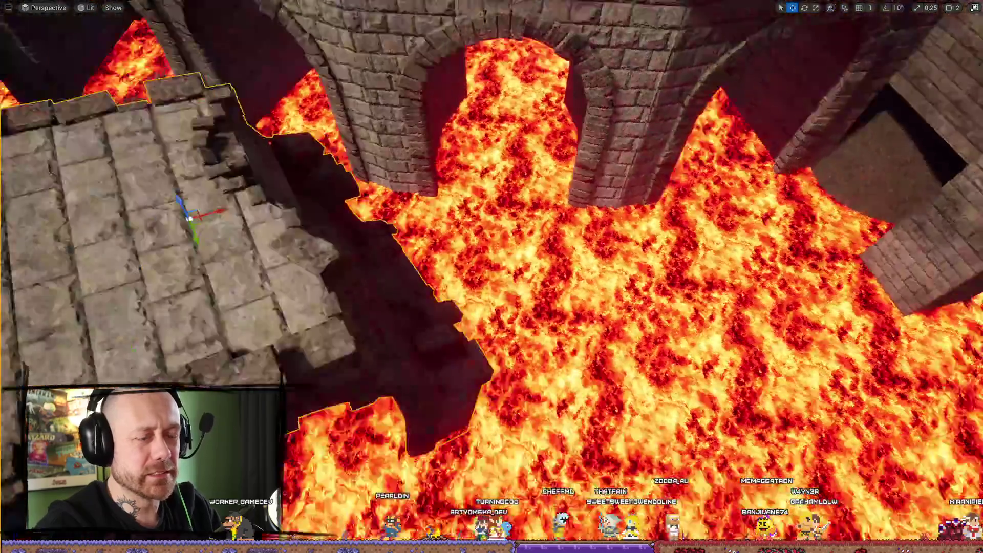
pyautogui.press('w')
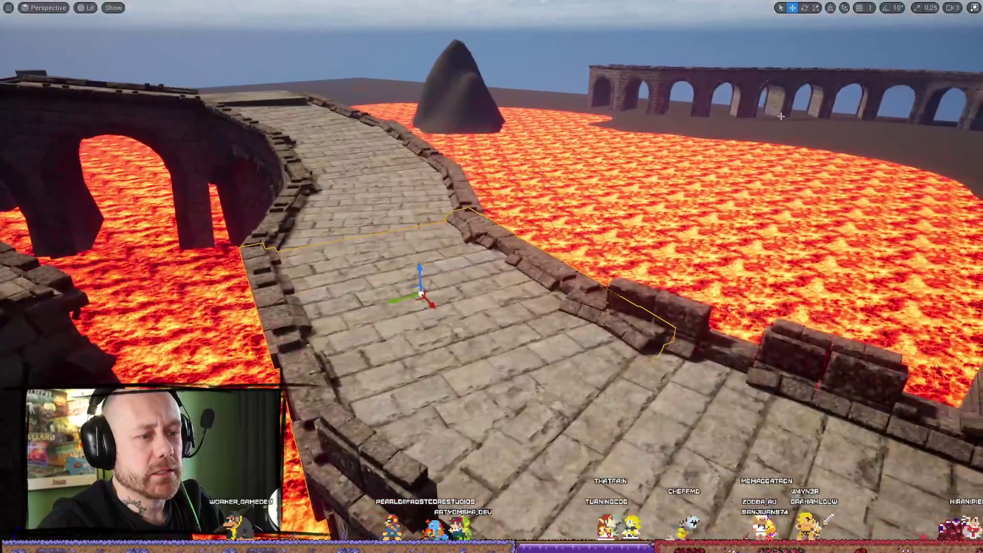
# - Set SM_Bridge02's Collision Complexity to Use Complex Collision As Simple
pyautogui.click(974, 7)
pyautogui.hotkey('ctrl', 'e')
pyautogui.write('c')
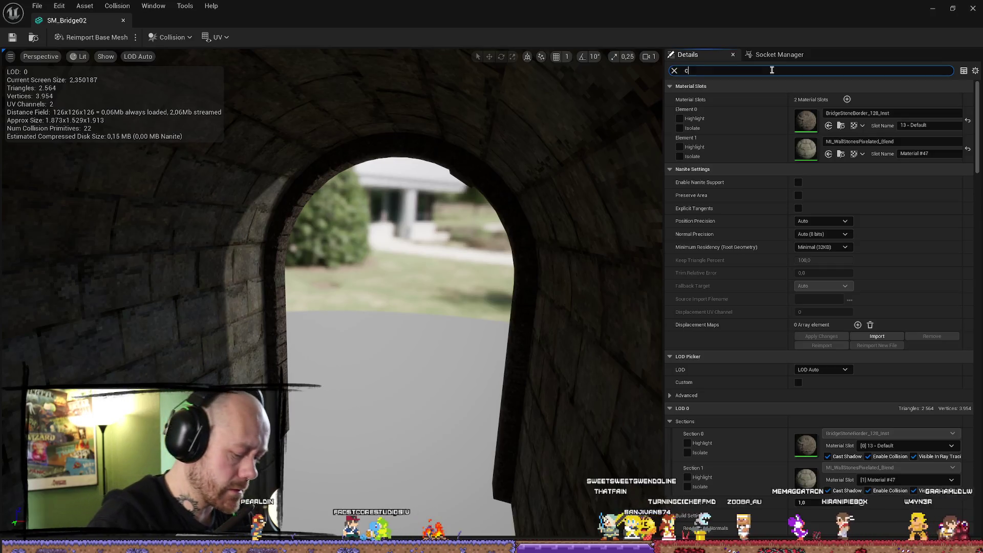
pyautogui.click(772, 70)
pyautogui.write('colli')
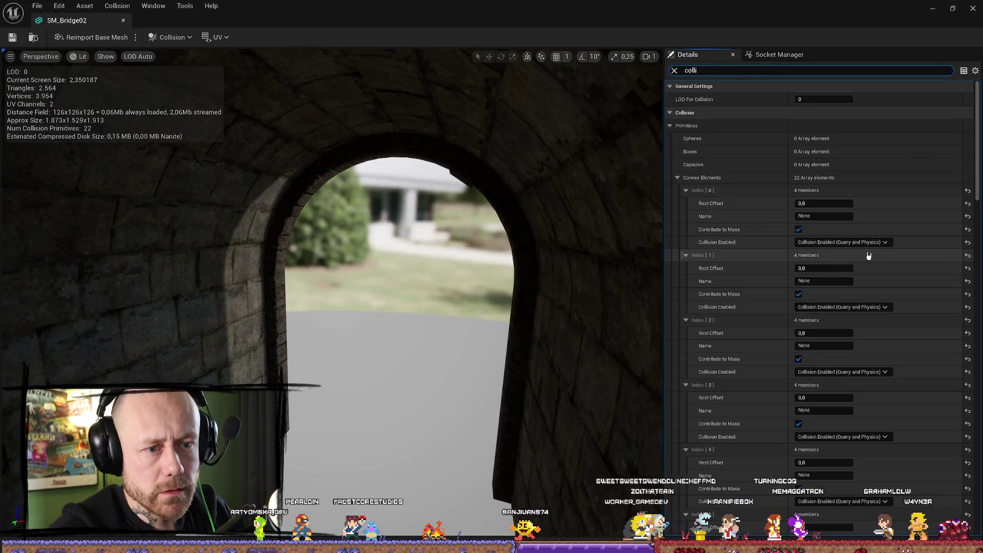
pyautogui.scroll(-15, 722, 160)
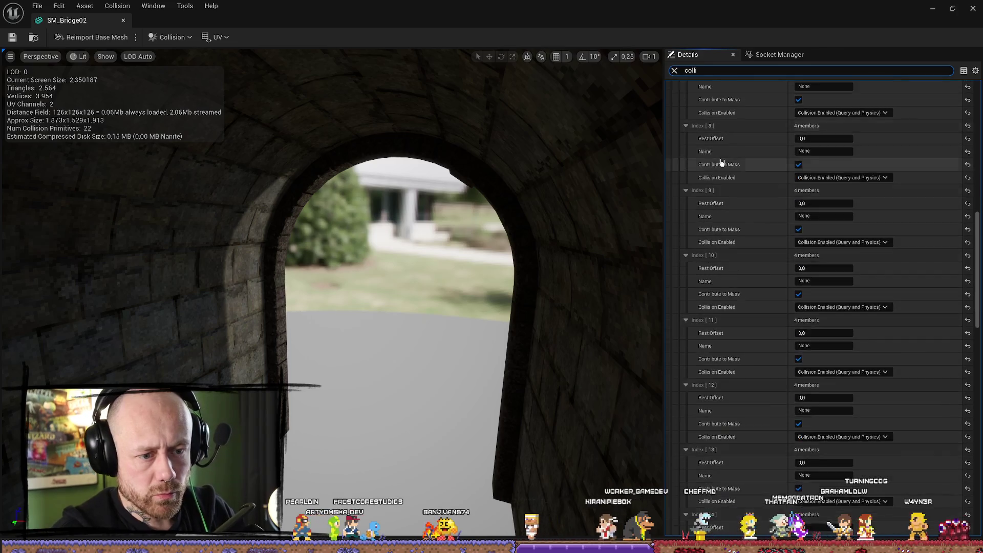
pyautogui.scroll(-12, 723, 160)
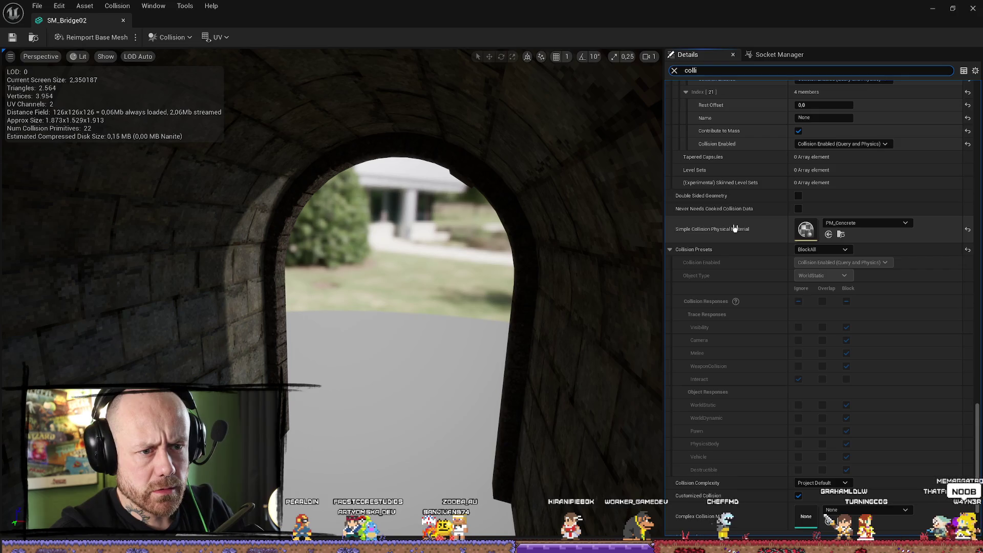
pyautogui.scroll(-3, 734, 229)
pyautogui.click(825, 407)
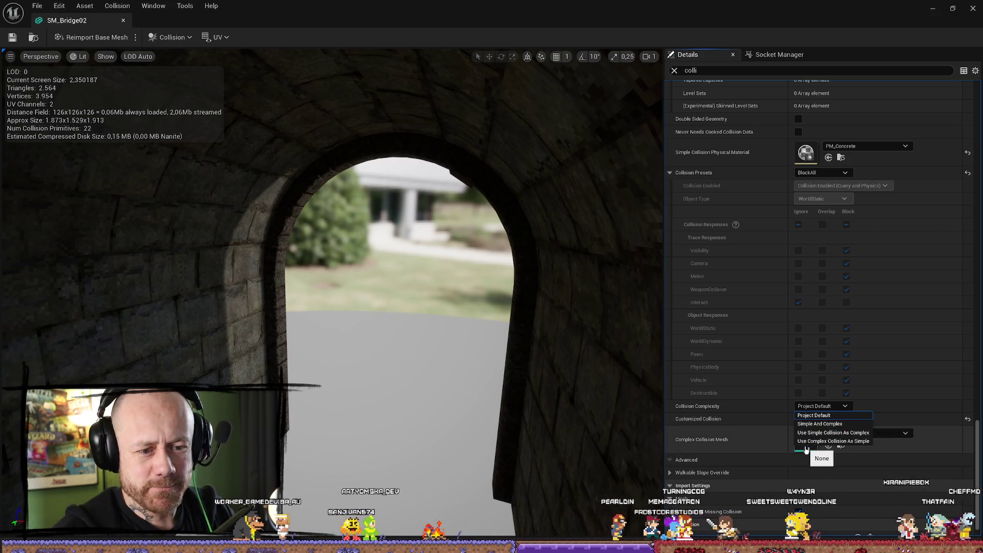
pyautogui.click(833, 441)
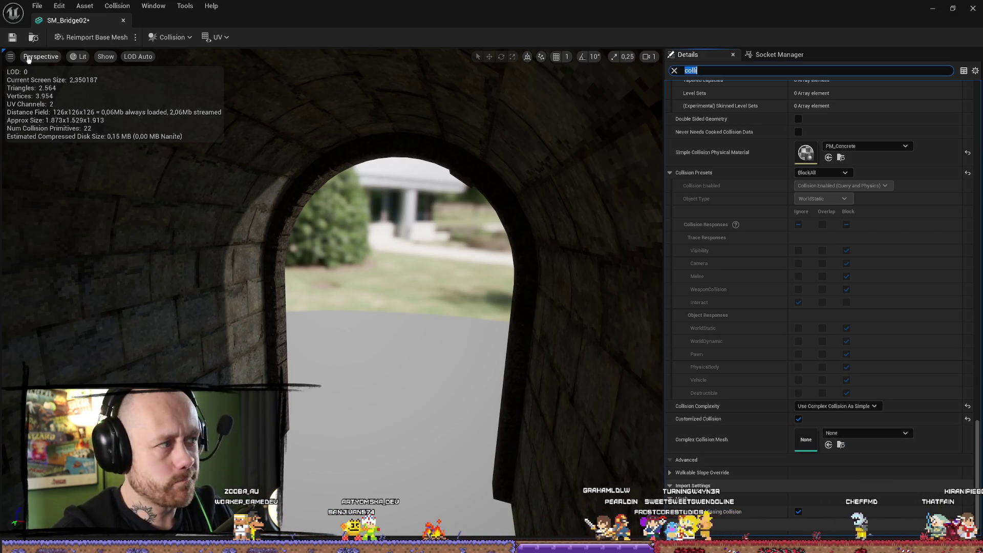
# - Bring up the Content Drawer's Meshes folder and select SM_Bridge03
pyautogui.click(56, 7)
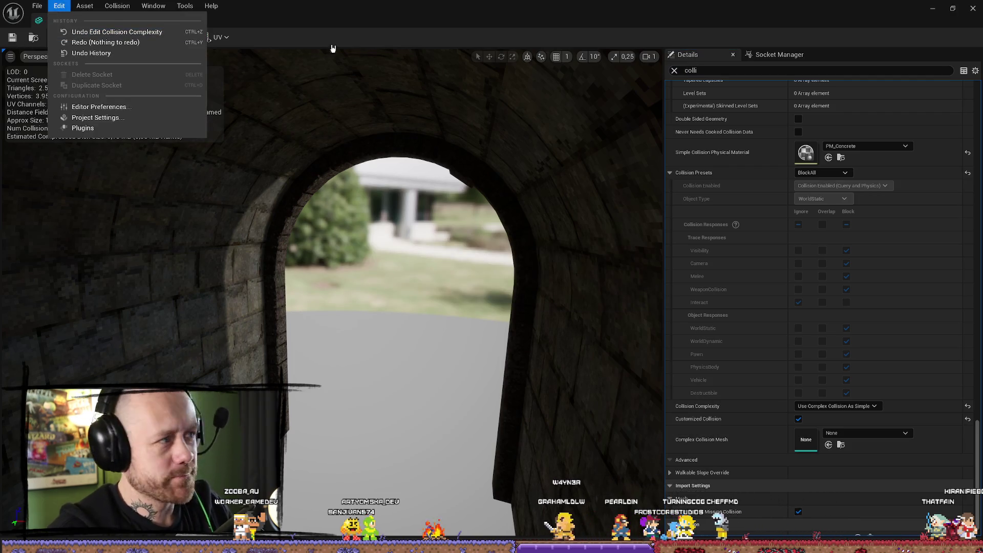
pyautogui.moveTo(362, 329); pyautogui.dragTo(378, 312)
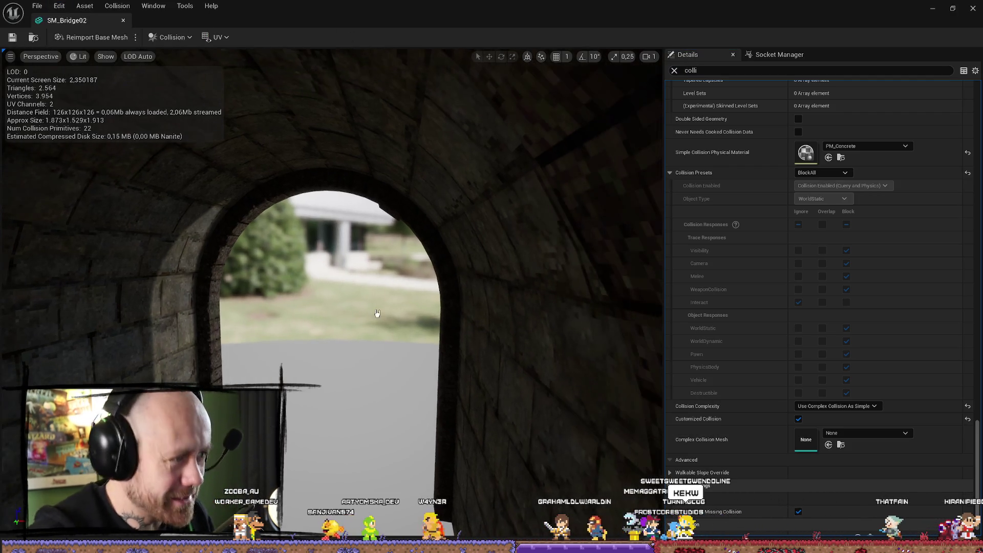
pyautogui.hotkey('ctrl', 'space')
pyautogui.click(811, 341)
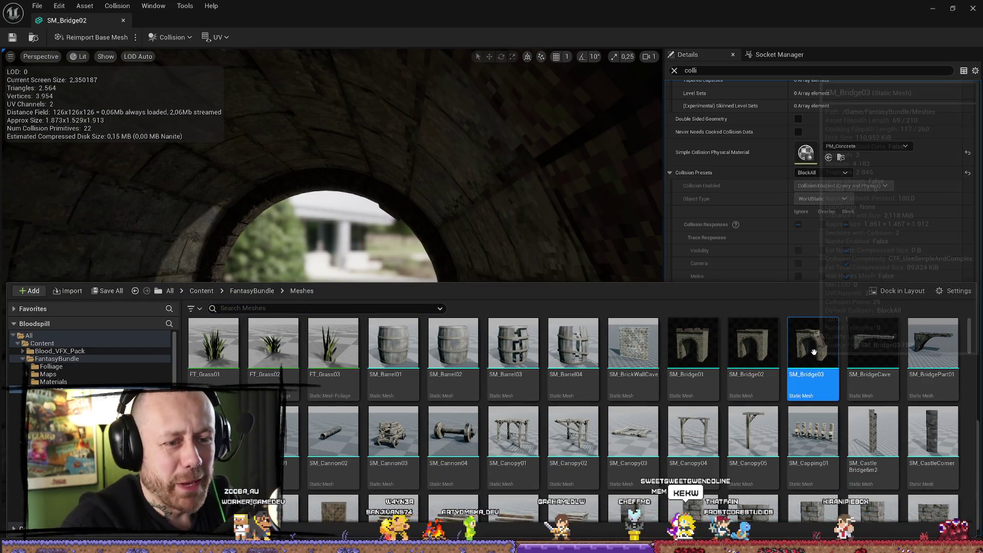
# - Open SM_Bridge03 and set its Collision Complexity to Use Complex Collision As Simple
pyautogui.press('Return')
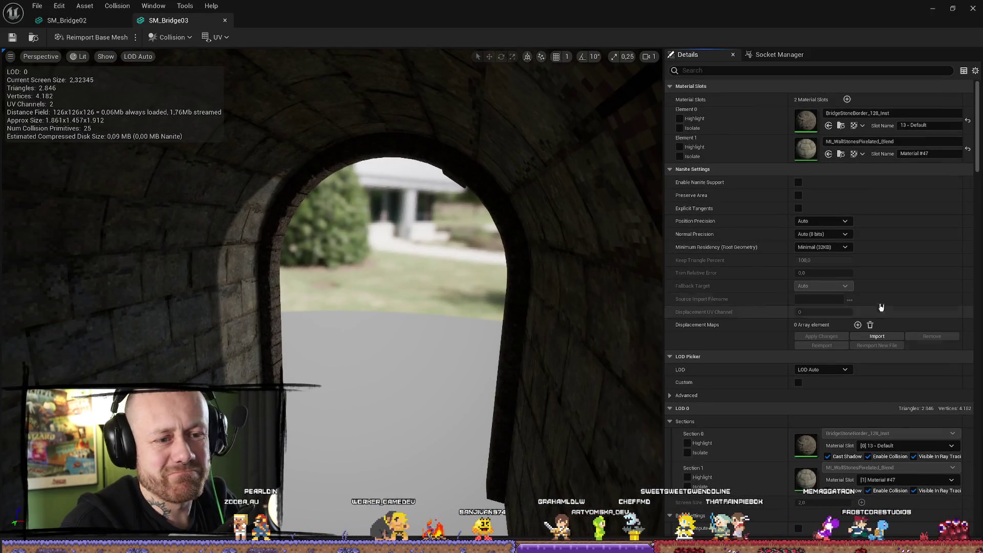
pyautogui.scroll(-5, 889, 219)
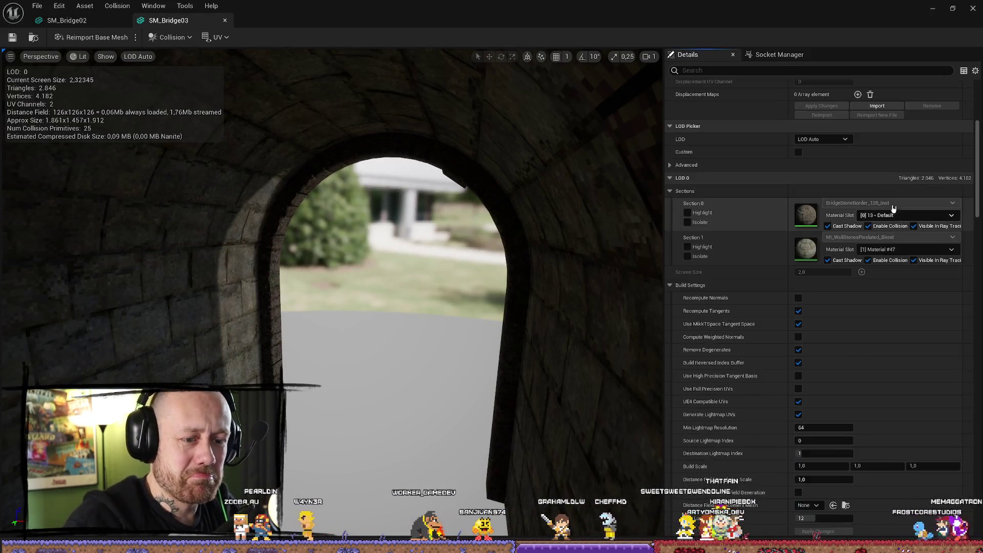
pyautogui.scroll(3, 890, 213)
pyautogui.click(776, 68)
pyautogui.write('collision')
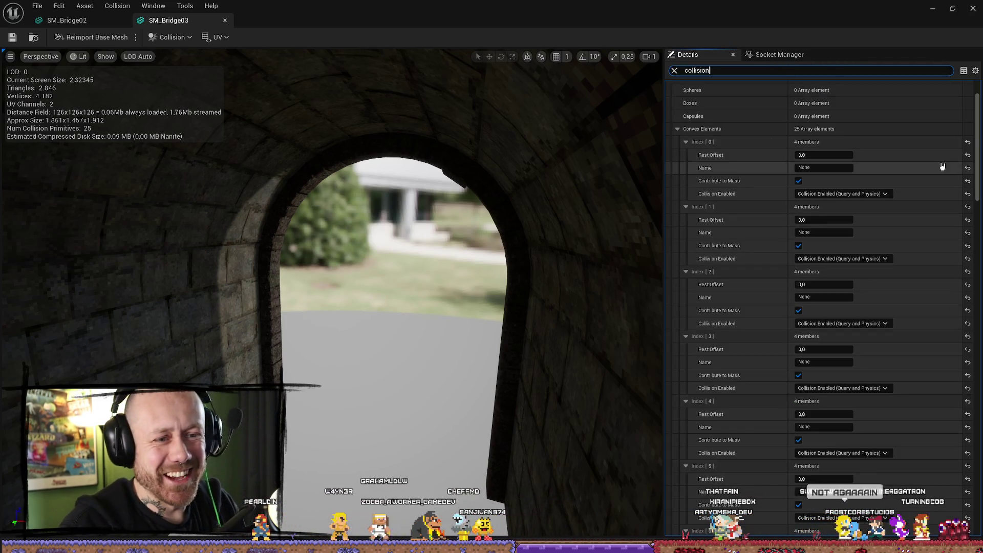
pyautogui.moveTo(977, 154); pyautogui.dragTo(980, 506)
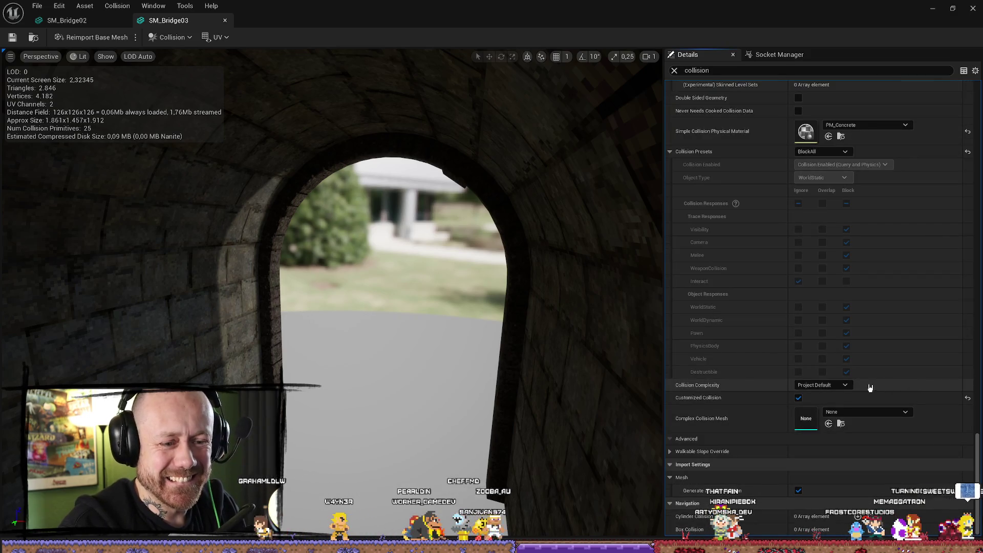
pyautogui.click(840, 385)
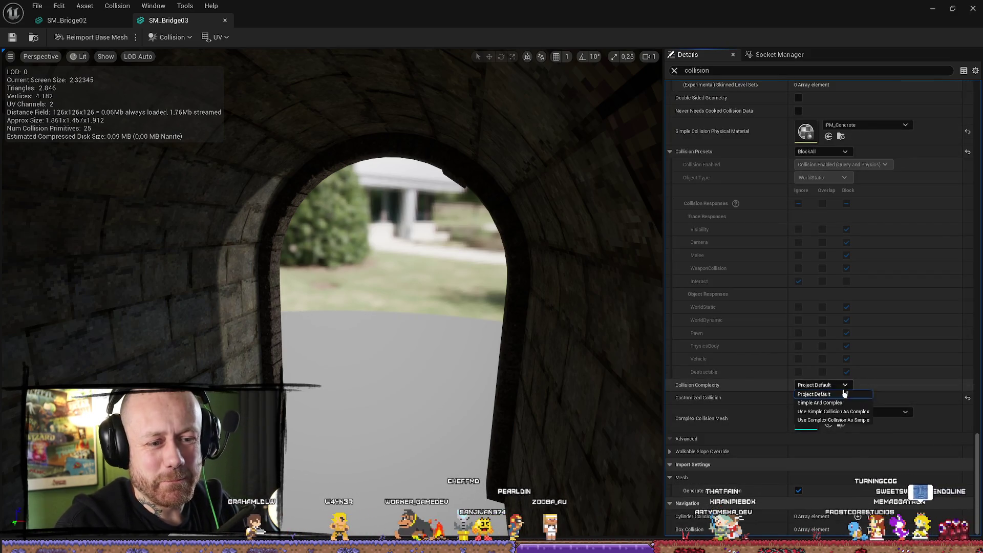
pyautogui.click(820, 412)
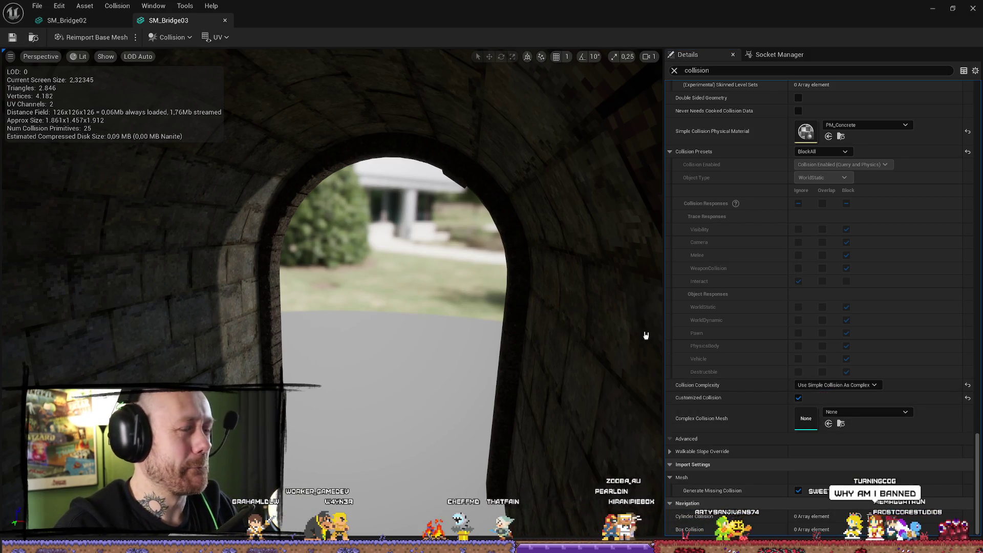
pyautogui.click(836, 385)
pyautogui.click(832, 416)
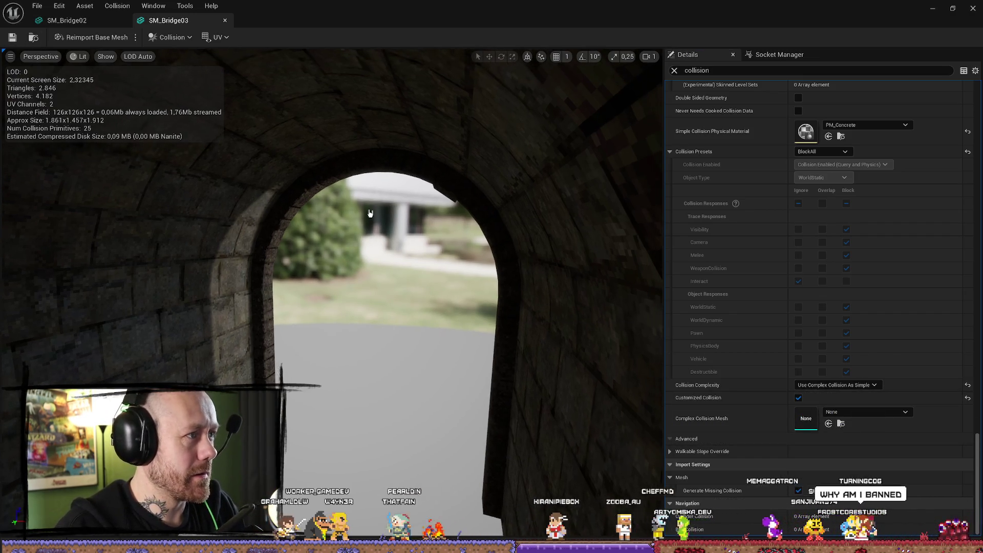
# - Open SM_Bridge01 and set its Collision Complexity to Use Complex Collision As Simple
pyautogui.hotkey('ctrl', 'space')
pyautogui.click(695, 341)
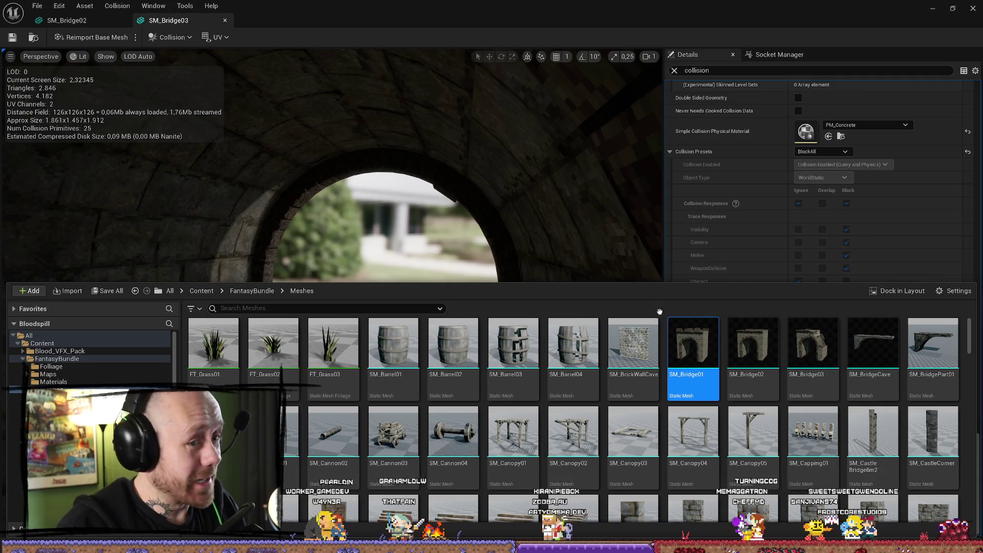
pyautogui.doubleClick(695, 341)
pyautogui.write('c')
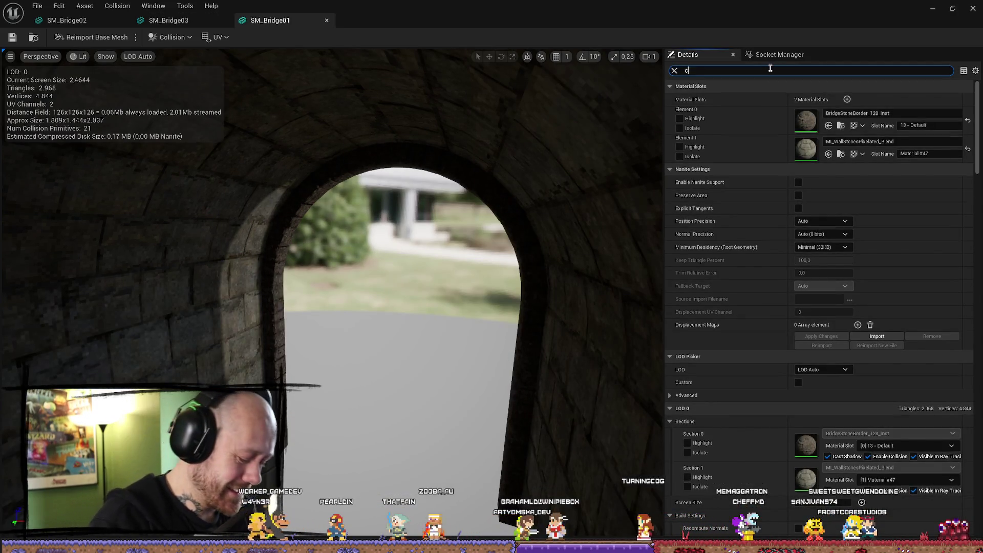
pyautogui.write('ollio')
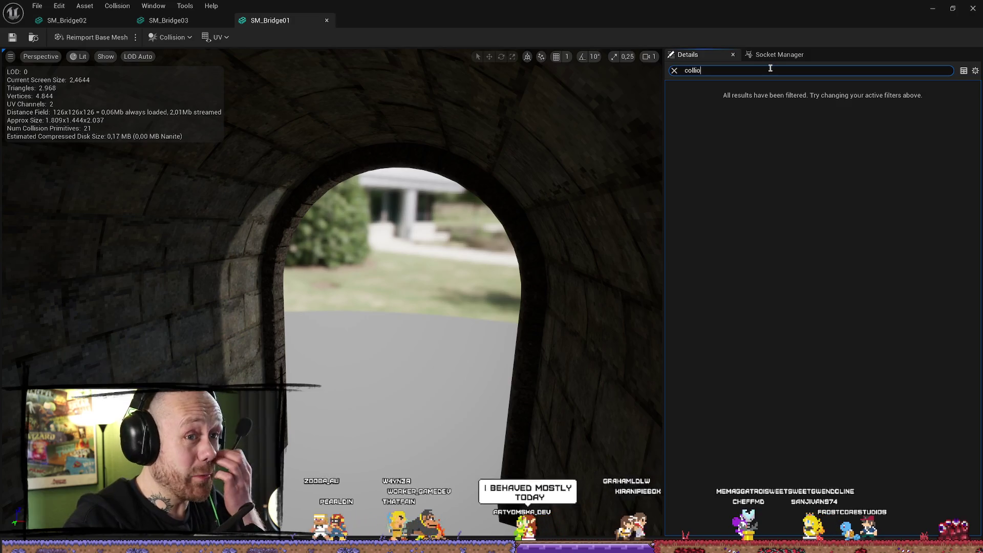
pyautogui.press('BackSpace')
pyautogui.press('BackSpace')
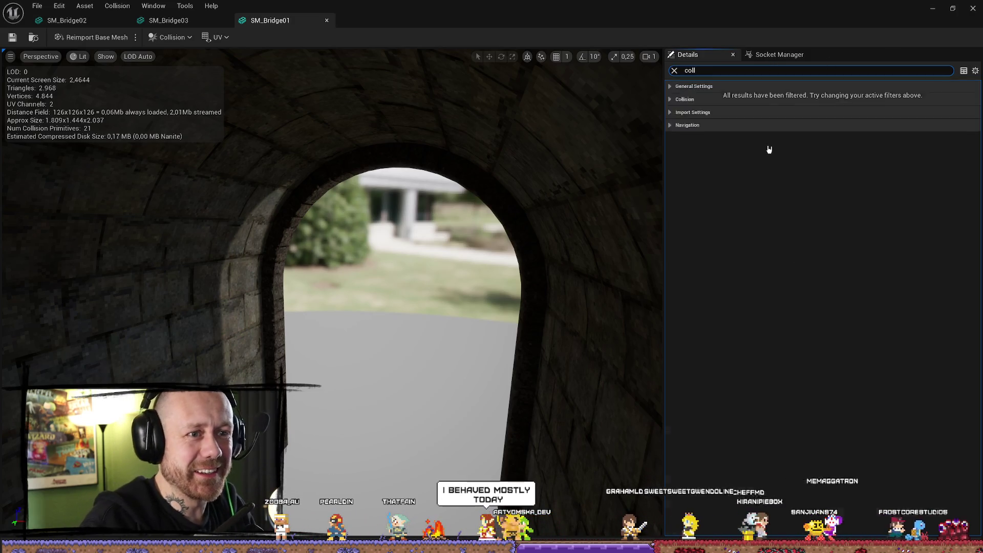
pyautogui.write('ision')
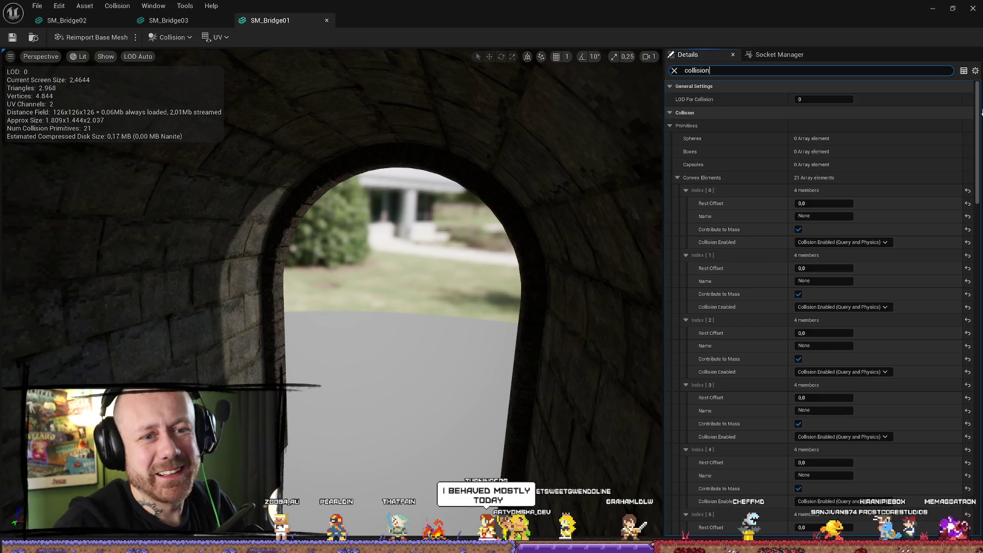
pyautogui.moveTo(979, 113); pyautogui.dragTo(979, 451)
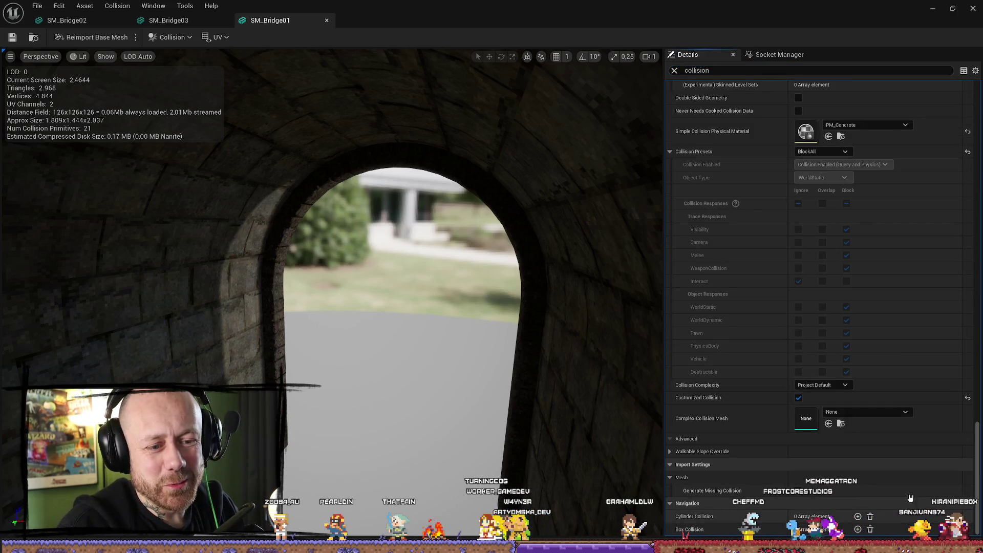
pyautogui.click(844, 385)
pyautogui.click(824, 420)
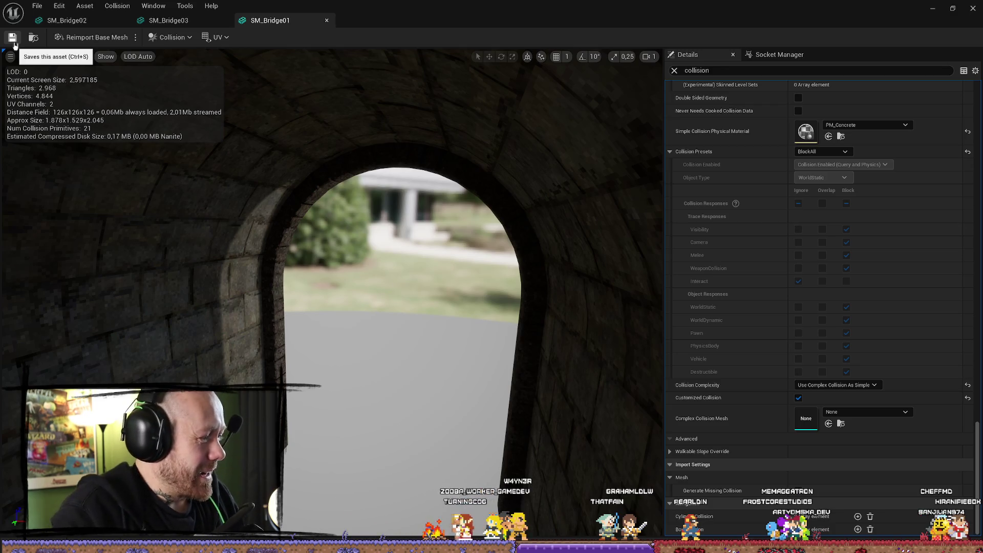
# - Save the edited bridge meshes and return to the level editor
pyautogui.click(37, 5)
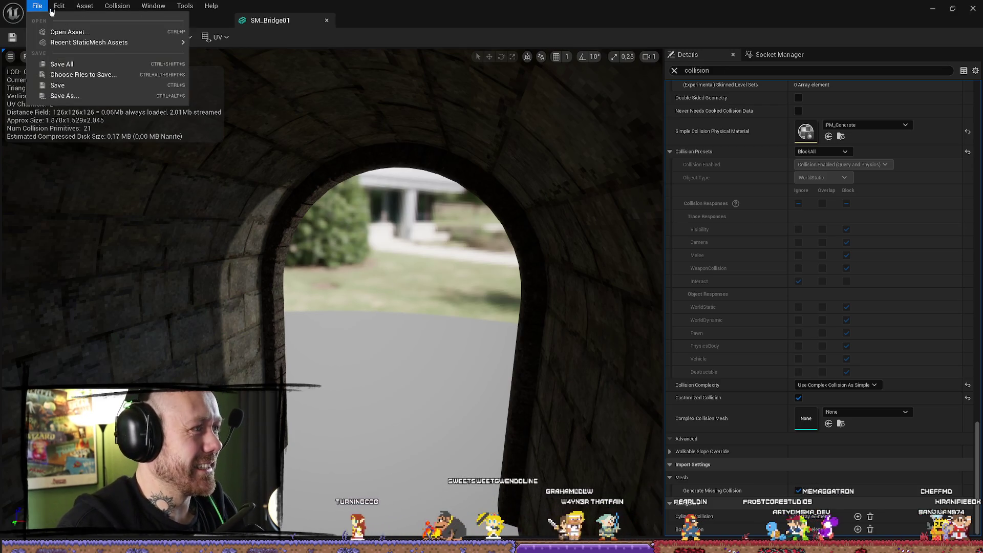
pyautogui.click(65, 65)
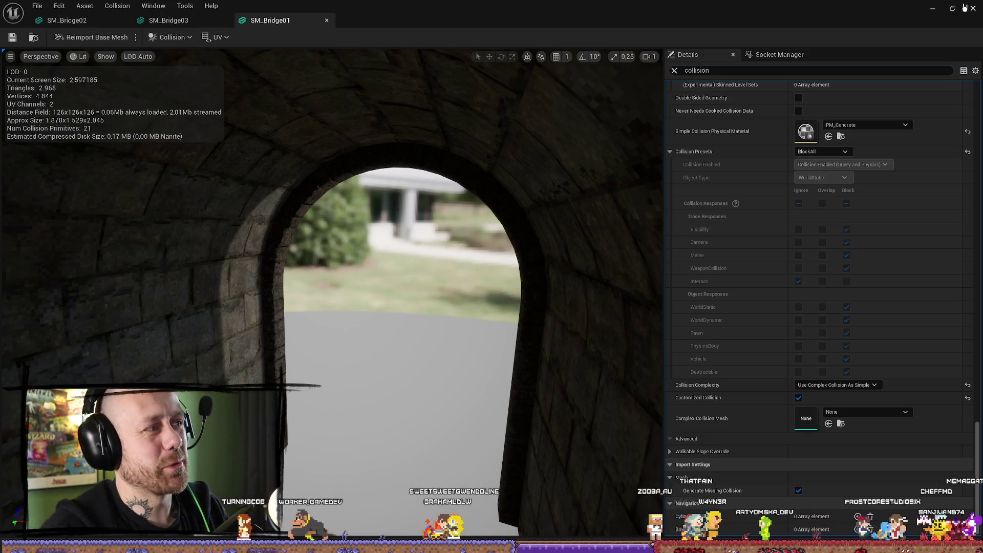
pyautogui.hotkey('alt', 'Tab')
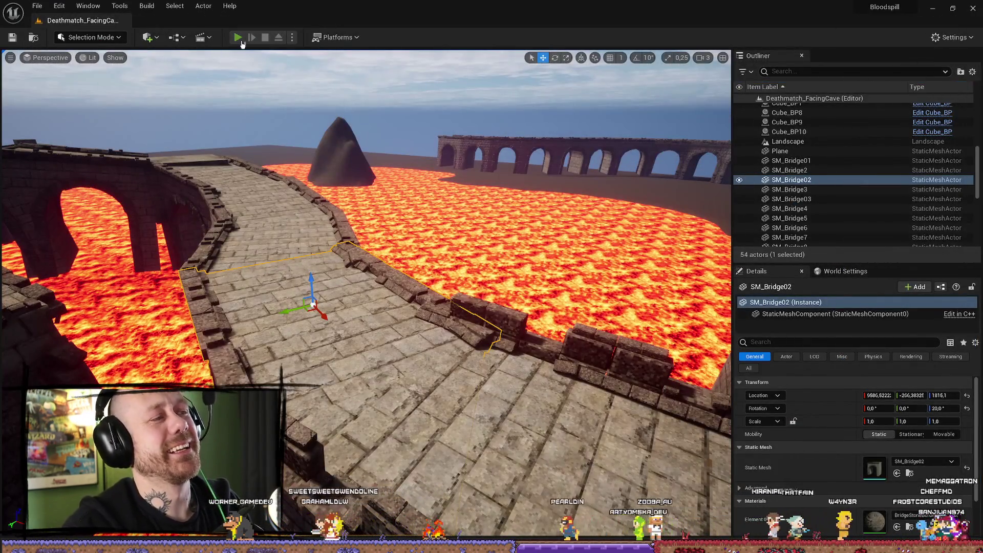
# - Run several playtests across the bridges with their new collision, stopping each and returning to editing
pyautogui.click(238, 37)
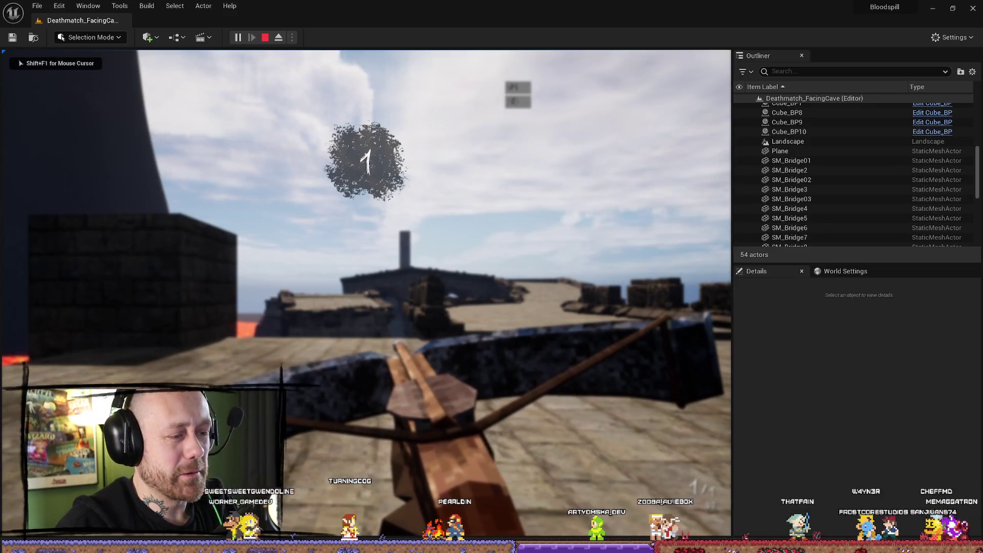
pyautogui.press('w')
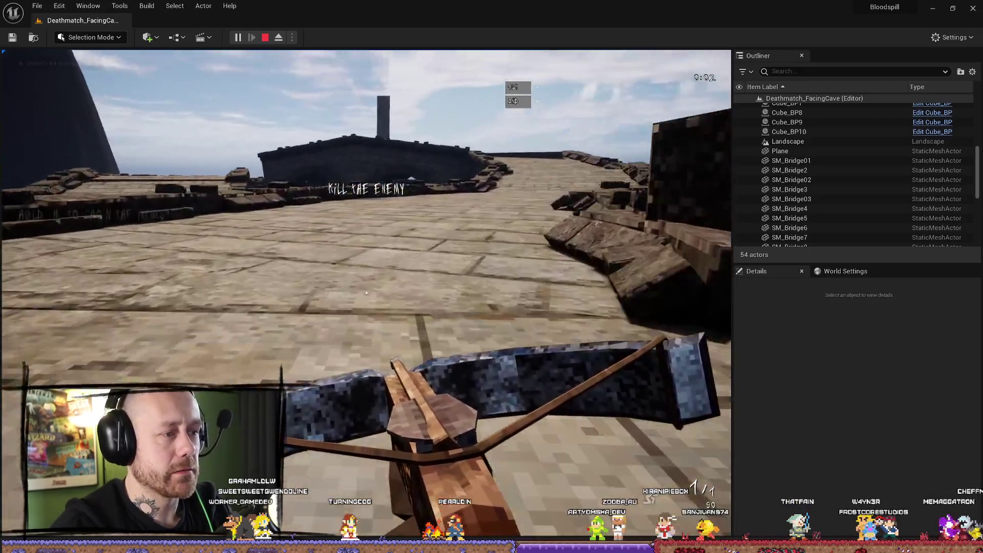
pyautogui.moveTo(366, 292)
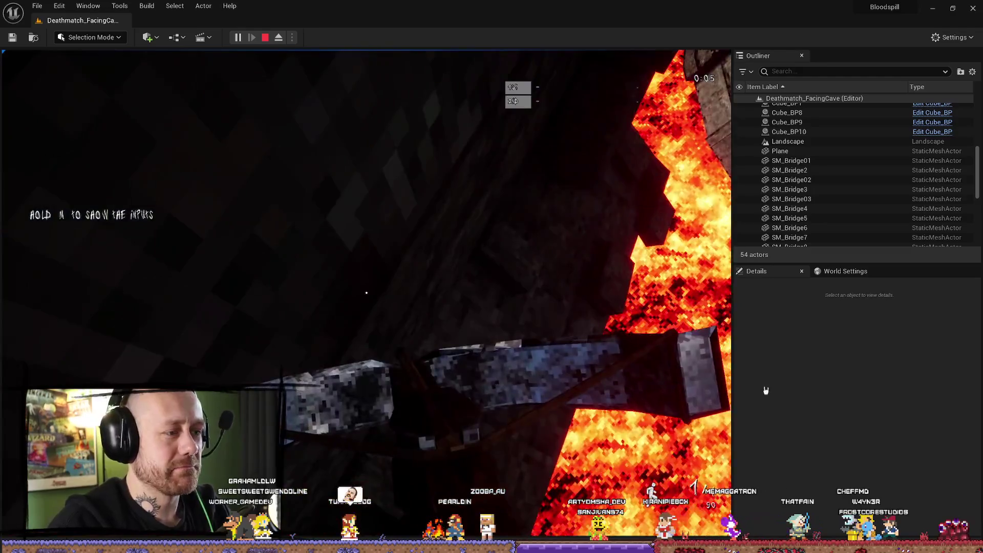
pyautogui.click(265, 39)
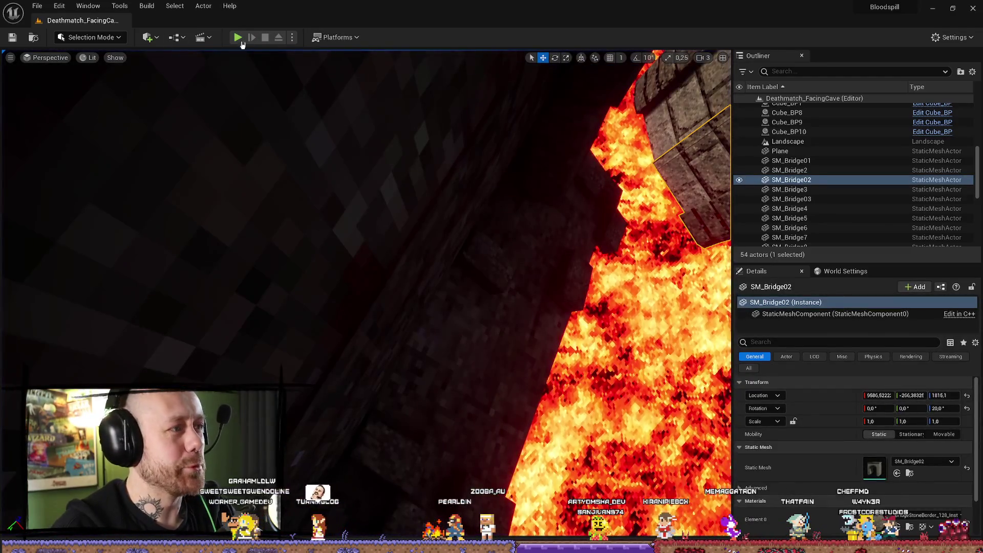
pyautogui.click(237, 38)
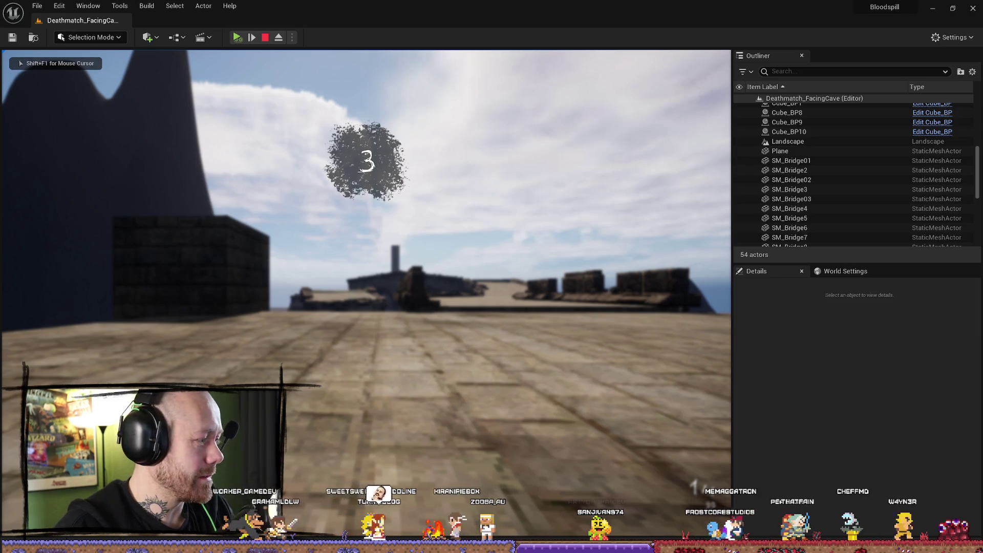
pyautogui.press('Escape')
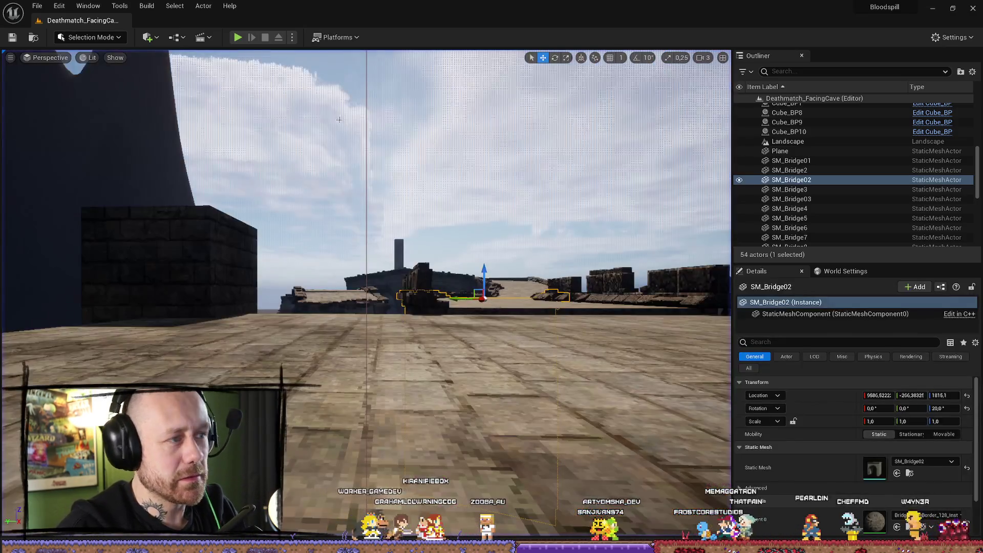
pyautogui.click(239, 38)
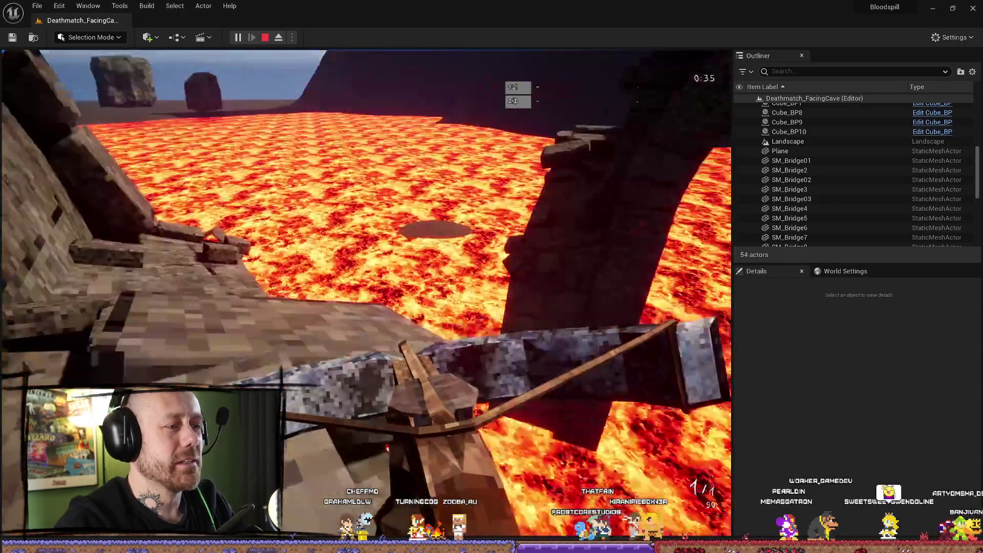
pyautogui.press('Escape')
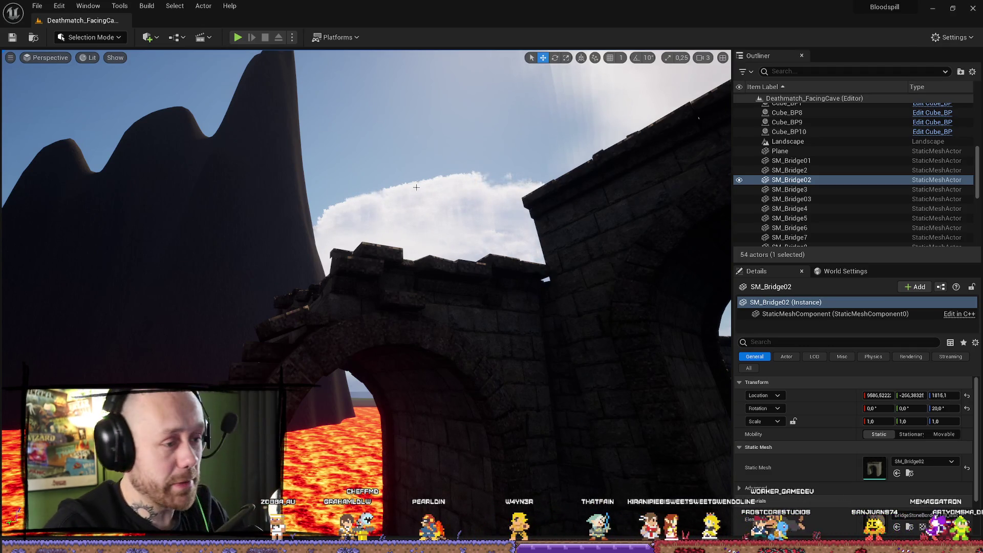
# - Raise the lava Plane higher along its Z axis
pyautogui.moveTo(416, 187); pyautogui.dragTo(445, 205)
pyautogui.scroll(1, 366, 295)
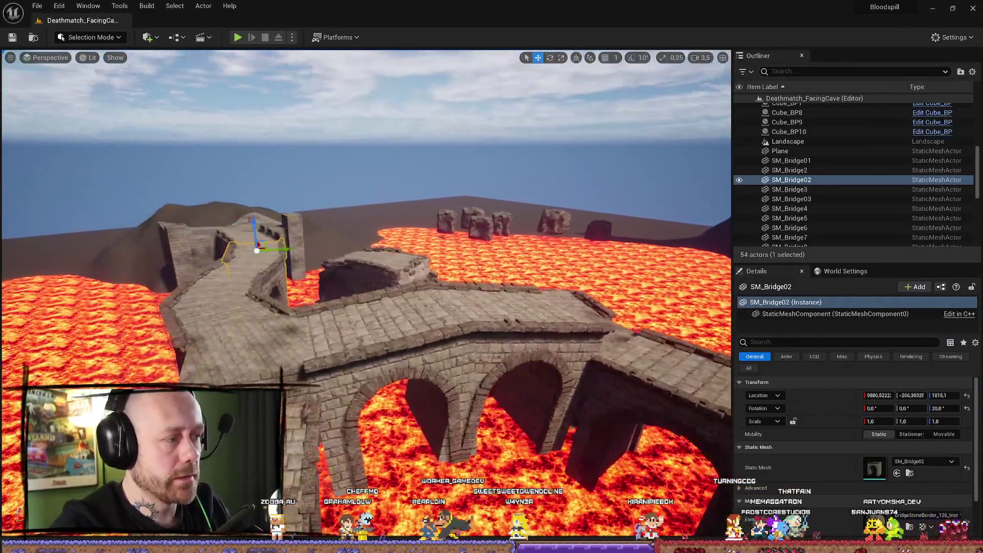
pyautogui.moveTo(337, 329)
pyautogui.mouseDown()
pyautogui.moveTo(296, 328)
pyautogui.moveTo(338, 329)
pyautogui.mouseUp()
pyautogui.click(337, 329)
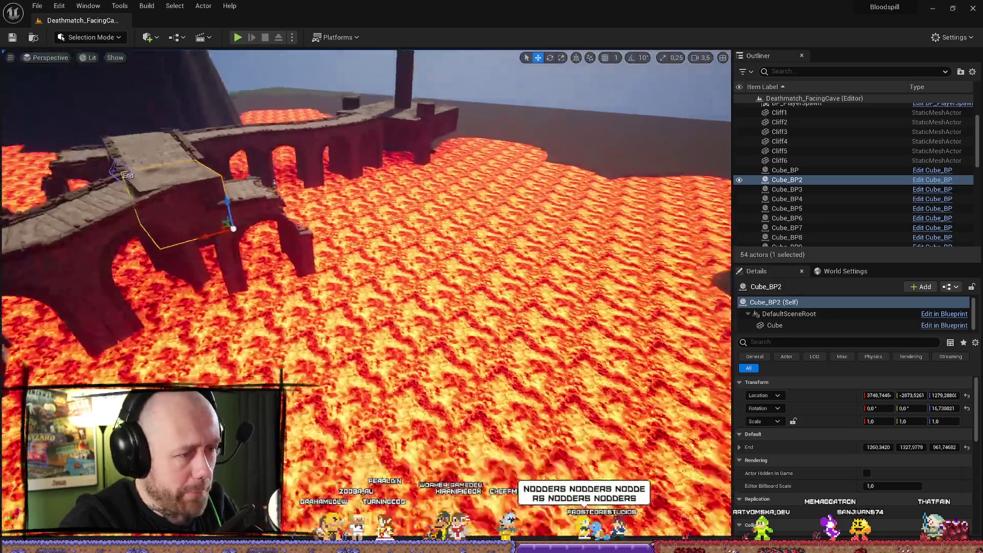
pyautogui.press('a')
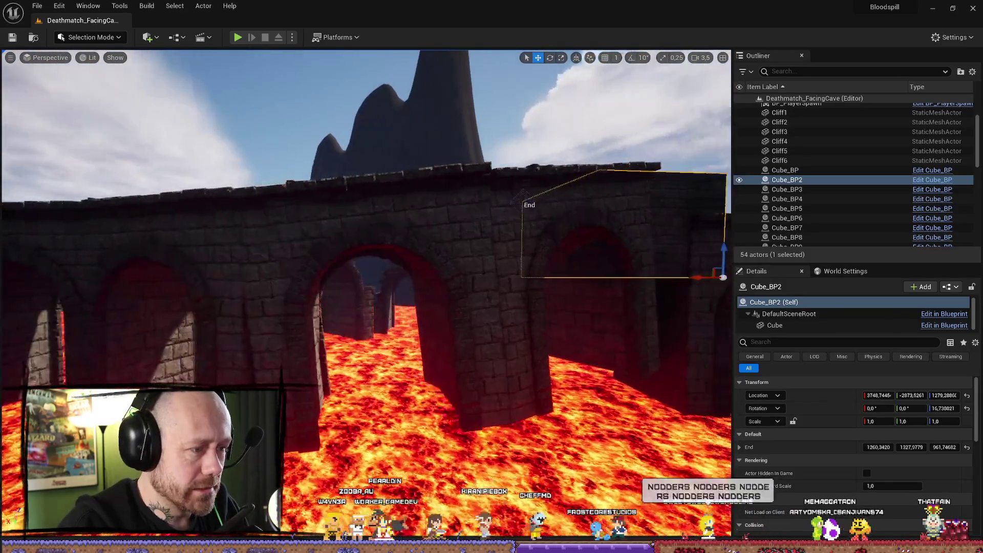
pyautogui.press('s')
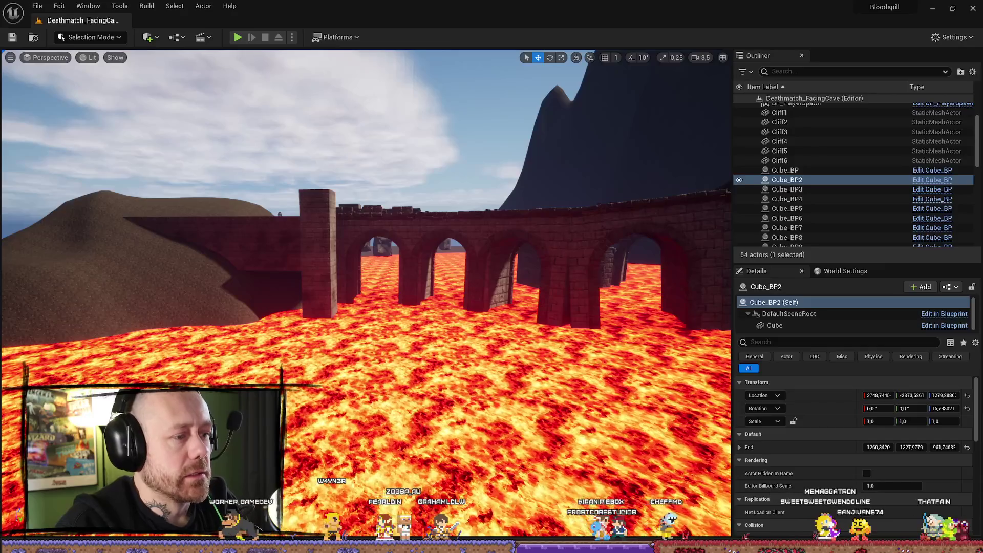
pyautogui.click(539, 290)
pyautogui.moveTo(253, 308)
pyautogui.mouseDown()
pyautogui.moveTo(252, 284)
pyautogui.moveTo(253, 295)
pyautogui.mouseUp()
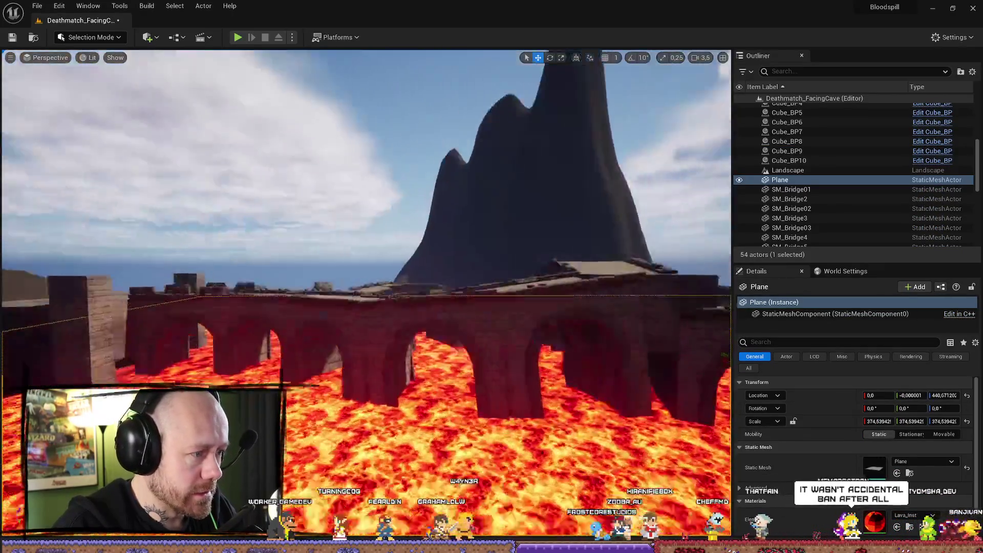
# - Move SM_Bridge8 to about X 3697, Y -786, Z 2341 to meet the next section
pyautogui.press('w')
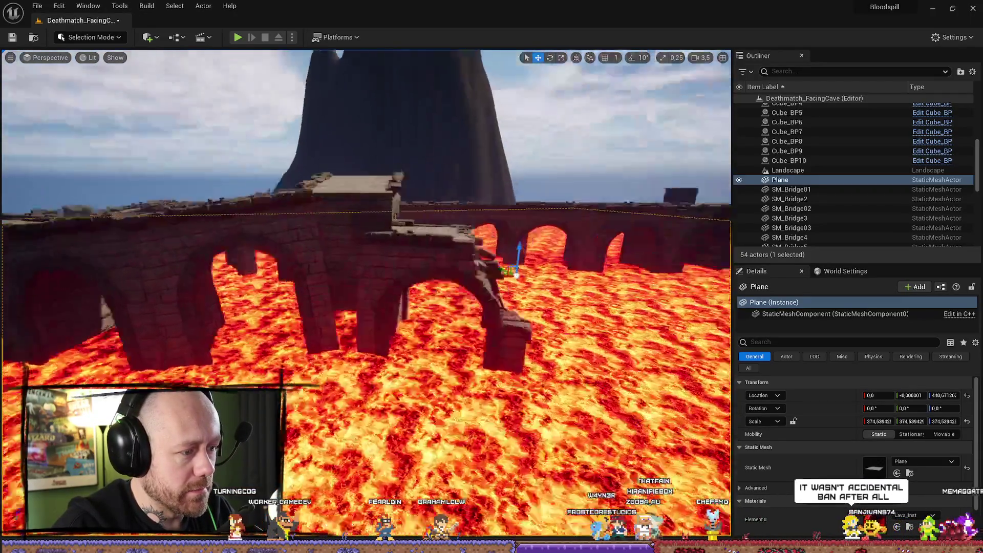
pyautogui.press('w')
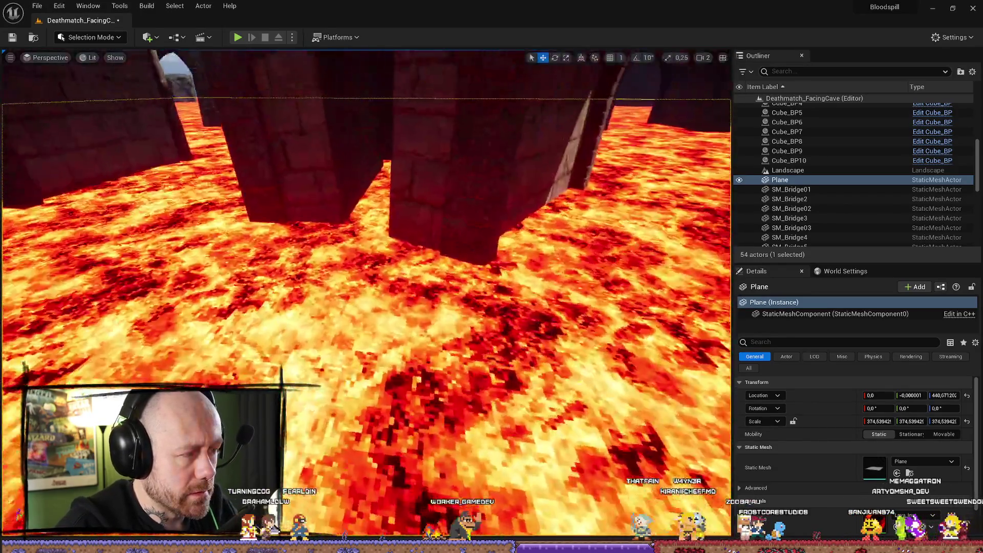
pyautogui.moveTo(365, 297)
pyautogui.mouseDown()
pyautogui.moveTo(366, 220)
pyautogui.moveTo(305, 223)
pyautogui.moveTo(312, 287)
pyautogui.mouseUp()
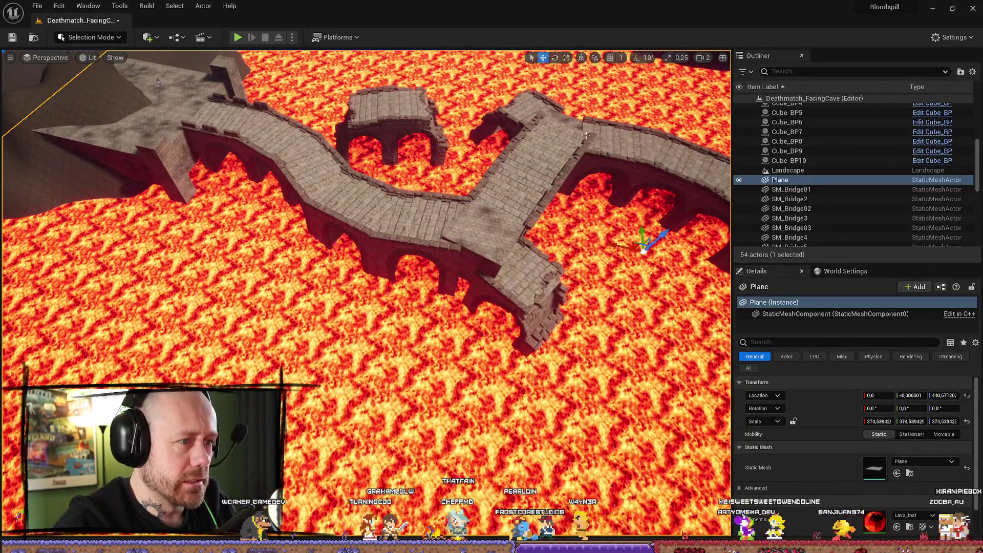
pyautogui.moveTo(585, 135)
pyautogui.mouseDown()
pyautogui.moveTo(152, 316)
pyautogui.moveTo(77, 318)
pyautogui.moveTo(88, 319)
pyautogui.mouseUp()
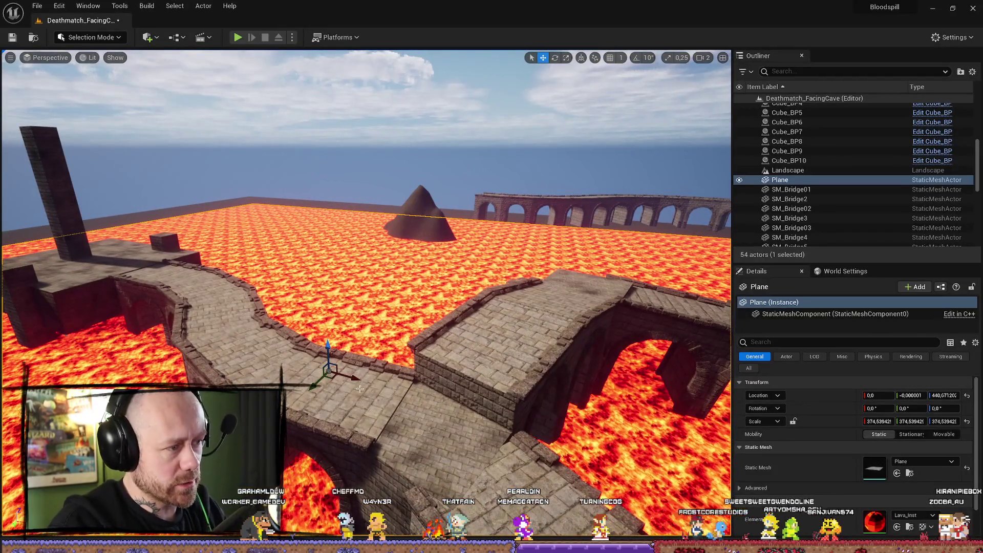
pyautogui.moveTo(360, 389); pyautogui.dragTo(359, 389)
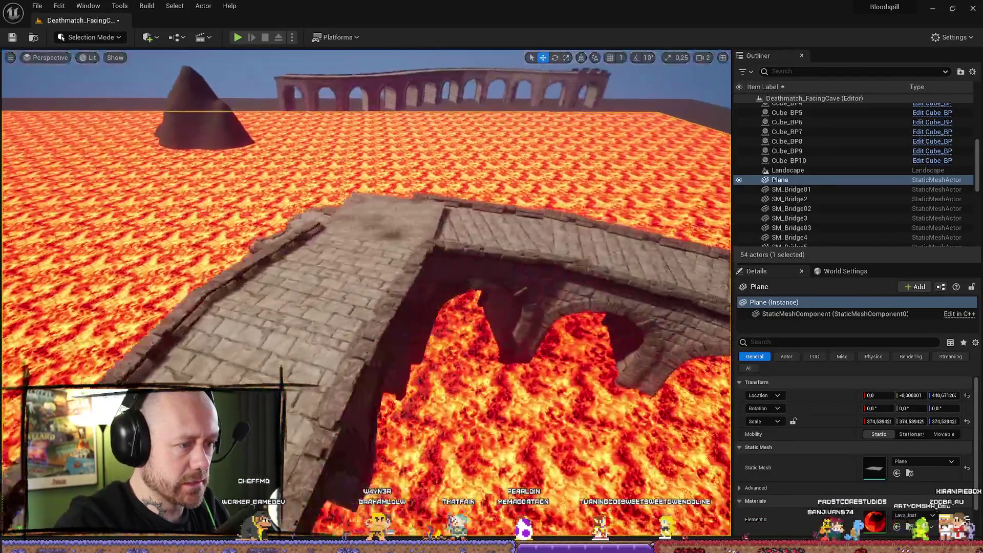
pyautogui.moveTo(197, 293)
pyautogui.mouseDown()
pyautogui.moveTo(190, 298)
pyautogui.moveTo(304, 291)
pyautogui.mouseUp()
pyautogui.click(190, 299)
pyautogui.moveTo(455, 238); pyautogui.dragTo(358, 241)
pyautogui.moveTo(522, 324)
pyautogui.mouseDown()
pyautogui.moveTo(389, 351)
pyautogui.moveTo(410, 307)
pyautogui.moveTo(421, 308)
pyautogui.mouseUp()
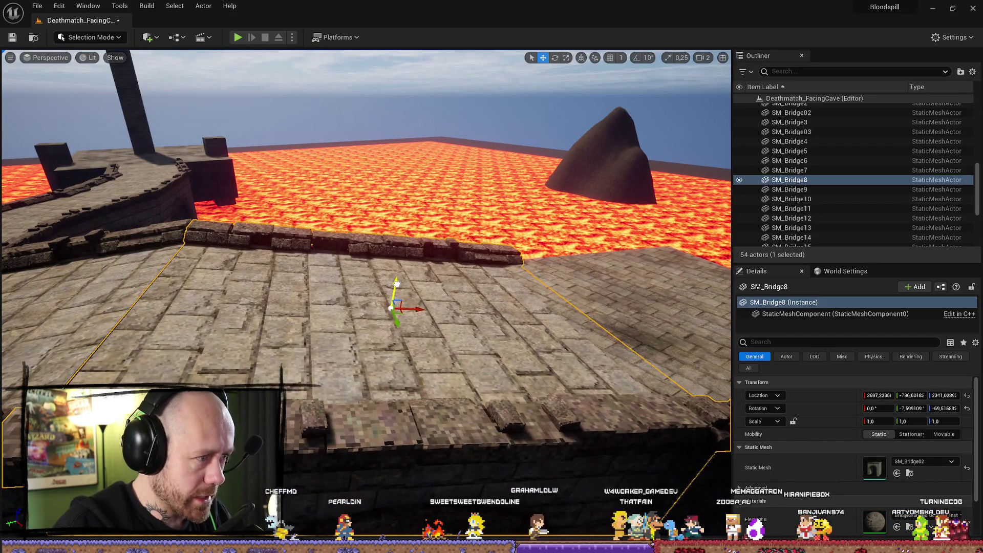
# - Compare SM_Bridge8 and SM_Bridge12 up close and nudge SM_Bridge8 along X
pyautogui.moveTo(397, 282)
pyautogui.mouseDown()
pyautogui.moveTo(361, 364)
pyautogui.moveTo(349, 322)
pyautogui.mouseUp()
pyautogui.click(278, 205)
pyautogui.moveTo(278, 205)
pyautogui.mouseDown()
pyautogui.moveTo(278, 164)
pyautogui.moveTo(277, 185)
pyautogui.moveTo(230, 186)
pyautogui.moveTo(402, 269)
pyautogui.moveTo(404, 258)
pyautogui.mouseUp()
pyautogui.click(278, 185)
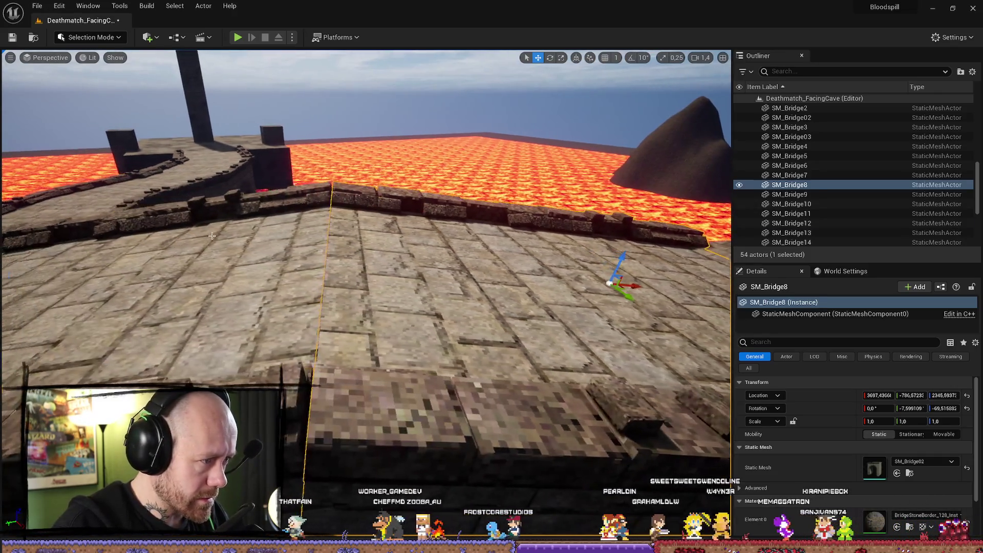
pyautogui.click(290, 250)
pyautogui.moveTo(306, 225)
pyautogui.mouseDown()
pyautogui.moveTo(241, 225)
pyautogui.moveTo(225, 210)
pyautogui.moveTo(307, 246)
pyautogui.moveTo(308, 256)
pyautogui.mouseUp()
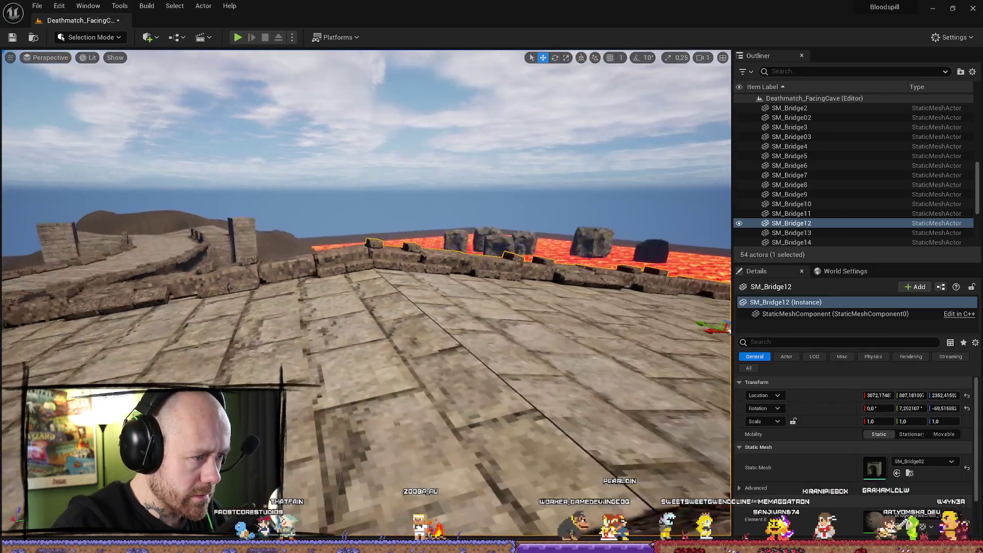
pyautogui.click(307, 307)
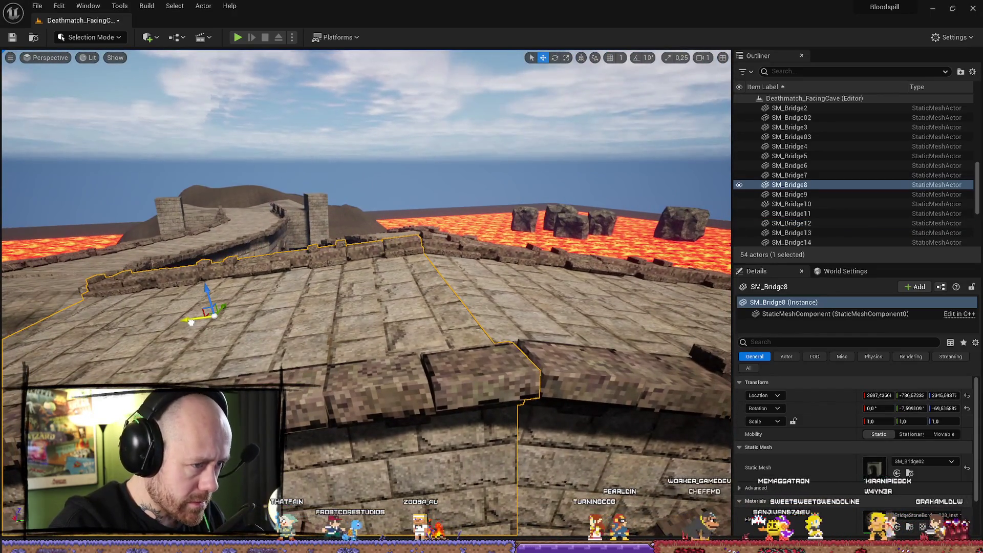
pyautogui.moveTo(190, 322); pyautogui.dragTo(192, 321)
# - Shift SM_Bridge12 to about X 3670, Y 892, Z 2349 to close the seam
pyautogui.click(465, 297)
pyautogui.moveTo(464, 297)
pyautogui.mouseDown()
pyautogui.moveTo(443, 289)
pyautogui.moveTo(462, 320)
pyautogui.mouseUp()
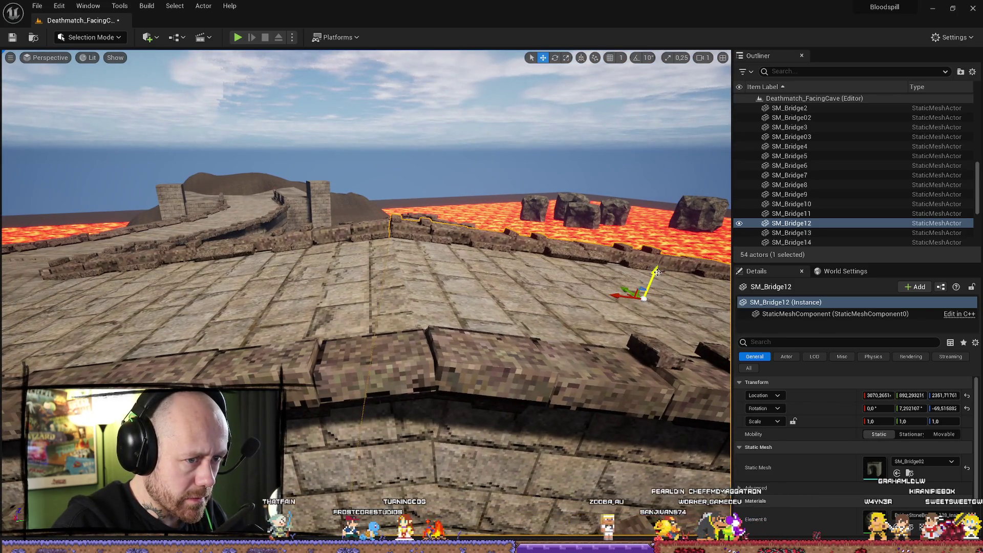
pyautogui.moveTo(462, 319)
pyautogui.mouseDown()
pyautogui.moveTo(358, 322)
pyautogui.moveTo(389, 348)
pyautogui.moveTo(379, 366)
pyautogui.mouseUp()
pyautogui.scroll(-1, 410, 320)
pyautogui.scroll(3, 368, 320)
# - Tilt SM_Bridge4 slightly around its X axis to level it with the neighbouring bridges
pyautogui.click(387, 353)
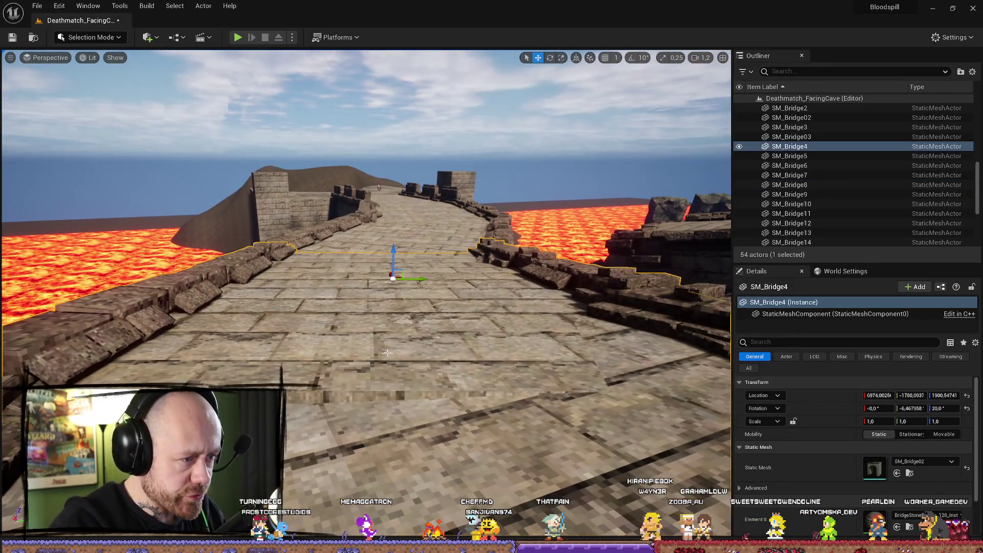
pyautogui.moveTo(386, 244); pyautogui.dragTo(393, 233)
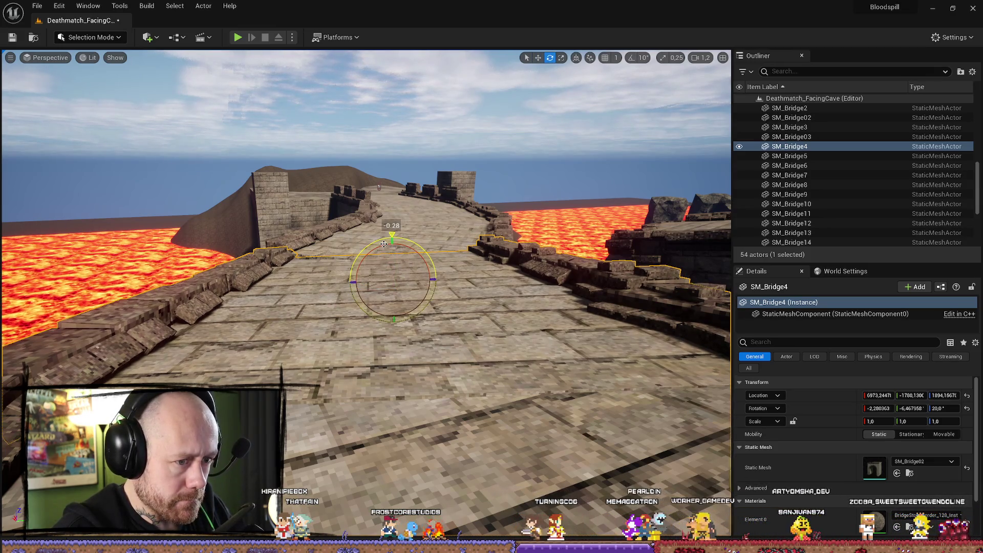
pyautogui.moveTo(392, 237); pyautogui.dragTo(392, 251)
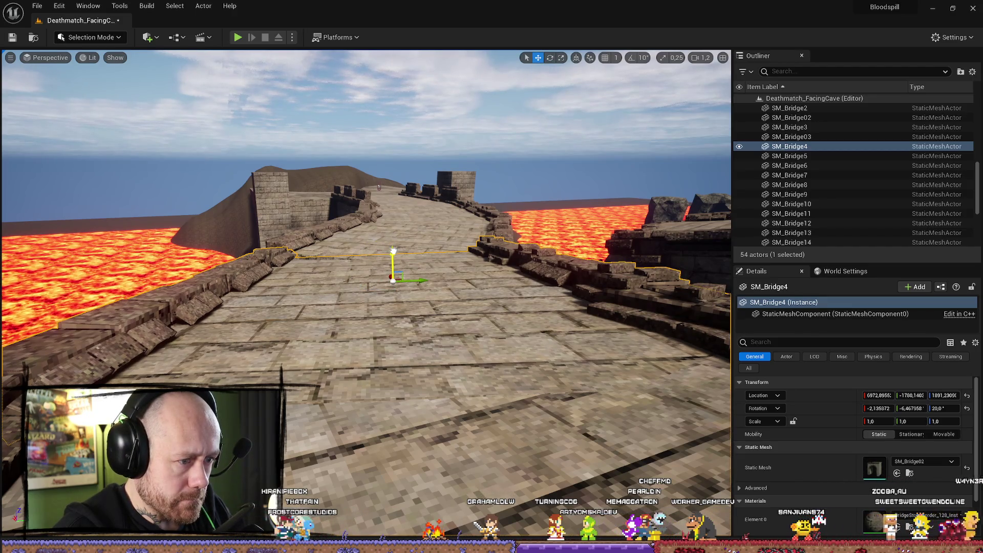
pyautogui.moveTo(391, 253)
pyautogui.mouseDown()
pyautogui.moveTo(435, 248)
pyautogui.moveTo(359, 246)
pyautogui.moveTo(409, 247)
pyautogui.moveTo(384, 261)
pyautogui.mouseUp()
pyautogui.click(384, 262)
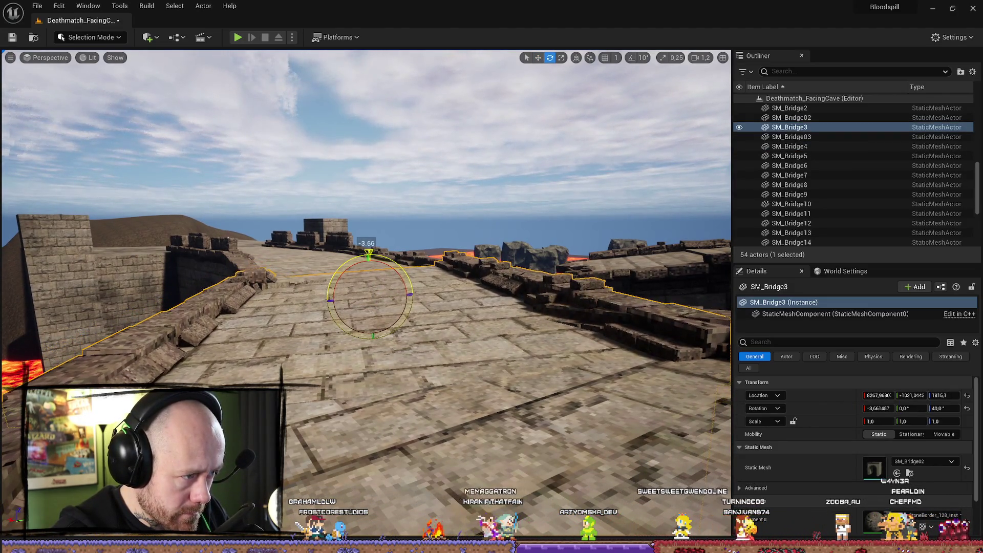
pyautogui.moveTo(386, 291)
pyautogui.mouseDown()
pyautogui.moveTo(410, 288)
pyautogui.moveTo(371, 288)
pyautogui.moveTo(413, 289)
pyautogui.moveTo(370, 288)
pyautogui.moveTo(418, 293)
pyautogui.moveTo(353, 290)
pyautogui.moveTo(359, 270)
pyautogui.mouseUp()
pyautogui.click(360, 270)
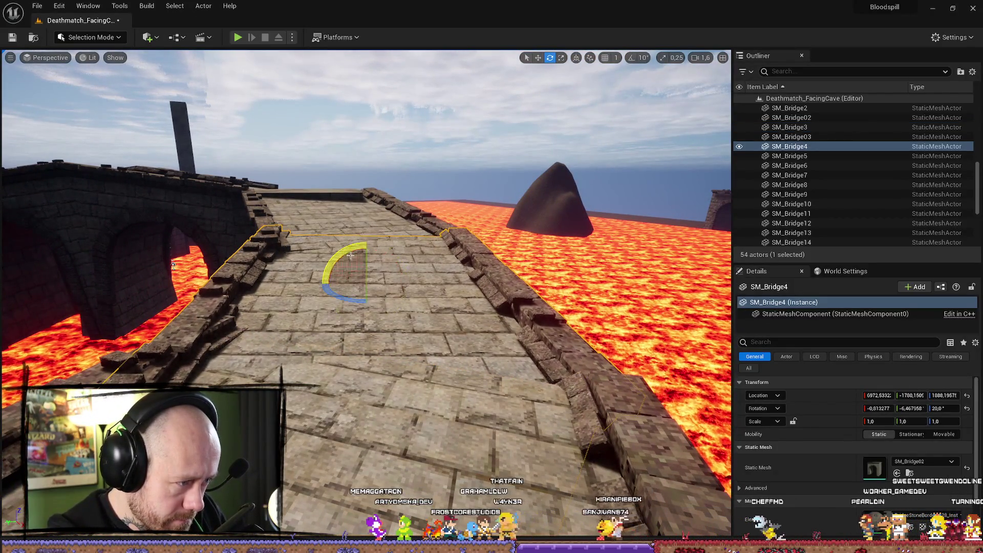
# - Return to the Move tool and start a playtest with Alt+P
pyautogui.press('w')
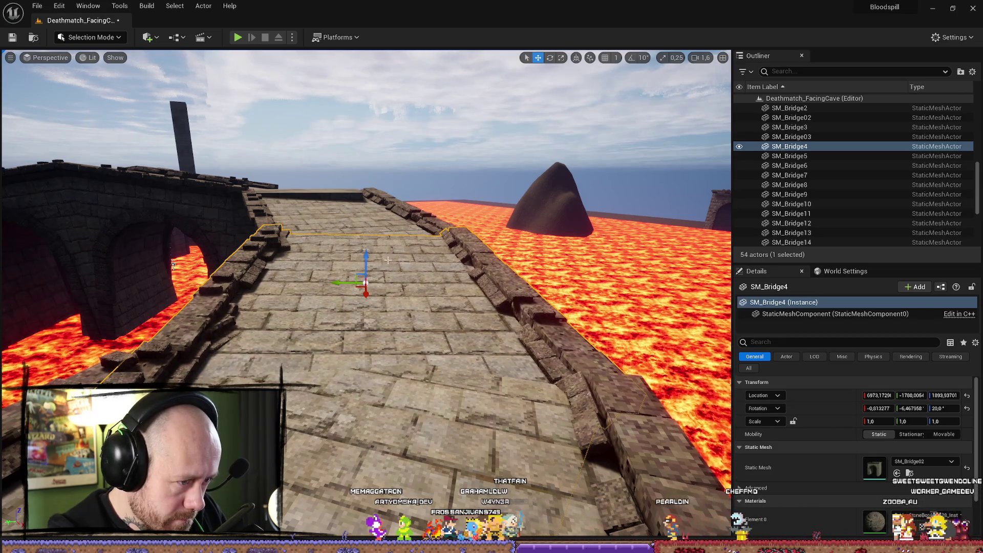
pyautogui.moveTo(388, 260); pyautogui.dragTo(432, 260)
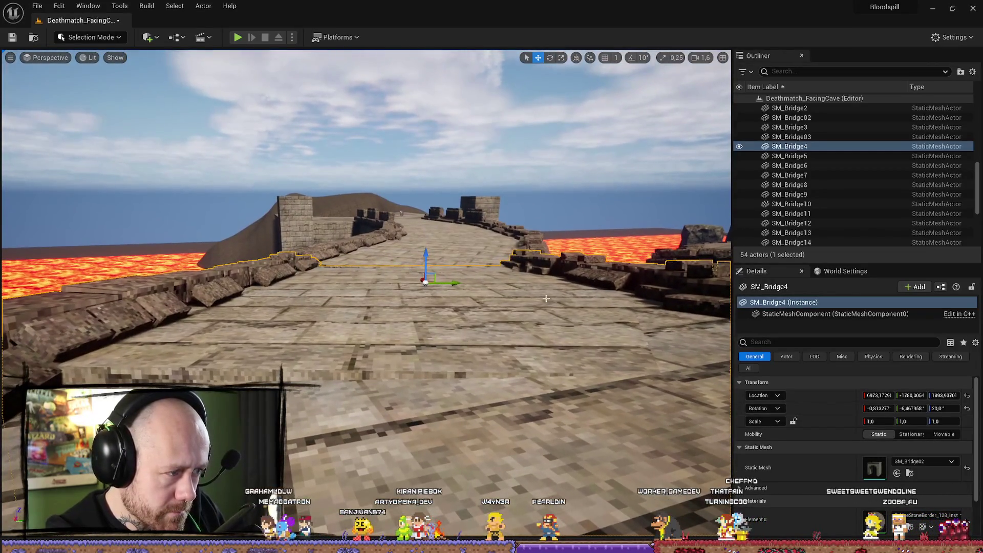
pyautogui.hotkey('alt', 'p')
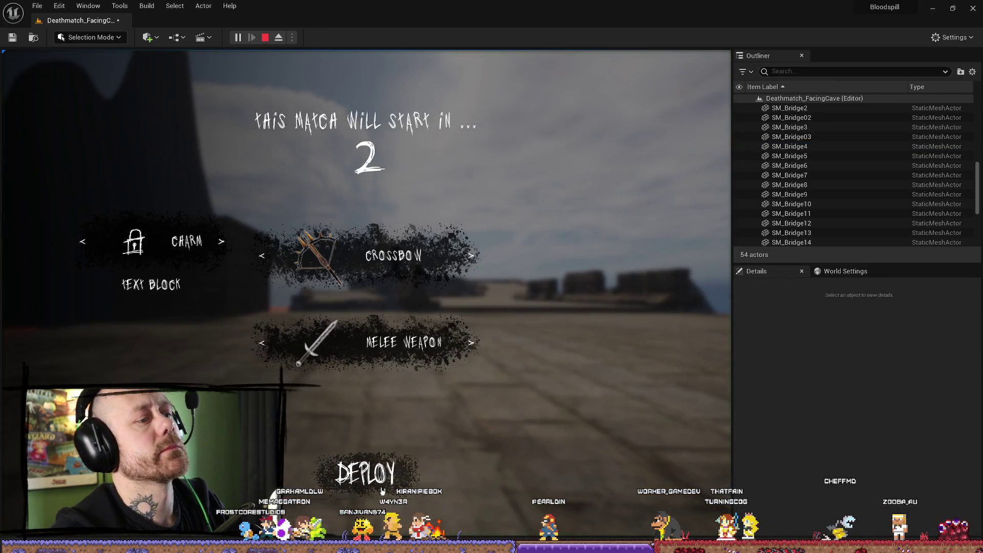
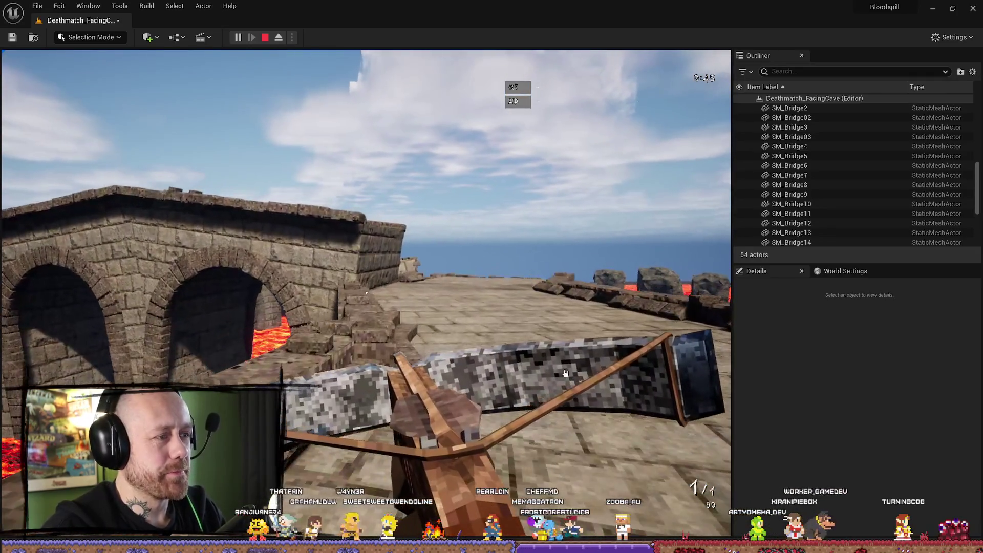
# - Restart the play-test, walk forward across the stone bridge toward the lava gap, then stop
pyautogui.press('Escape')
pyautogui.hotkey('alt', 'p')
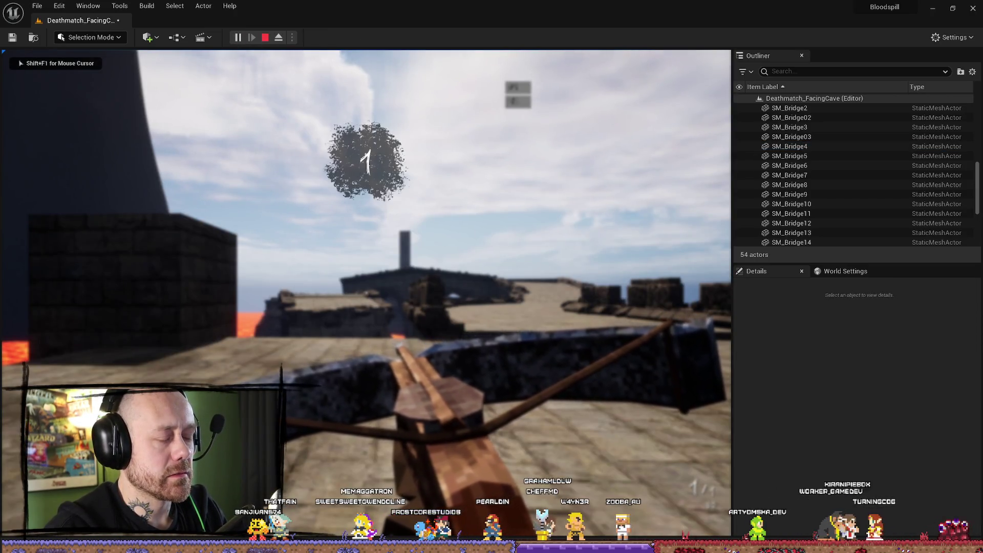
pyautogui.press('w')
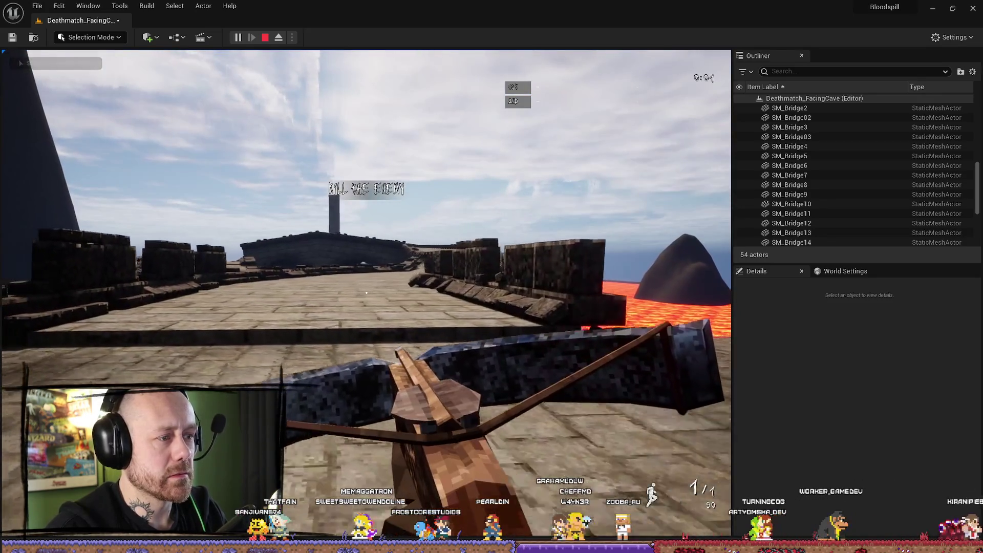
pyautogui.press('w')
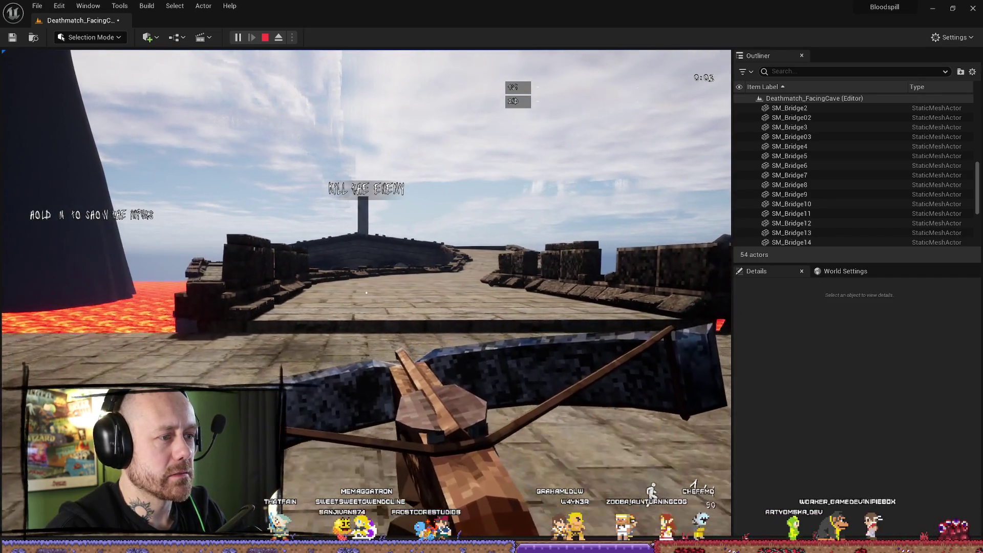
pyautogui.press('w')
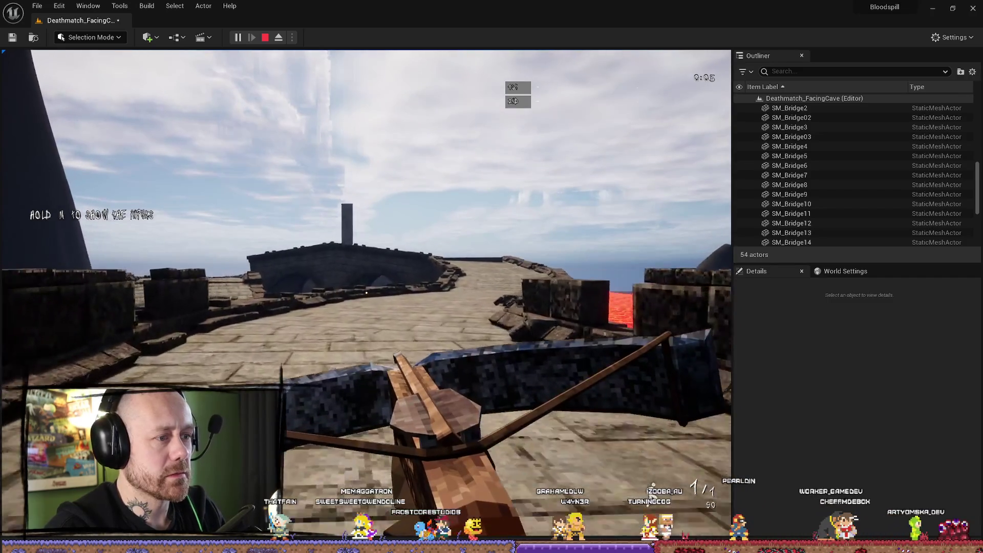
pyautogui.press('w')
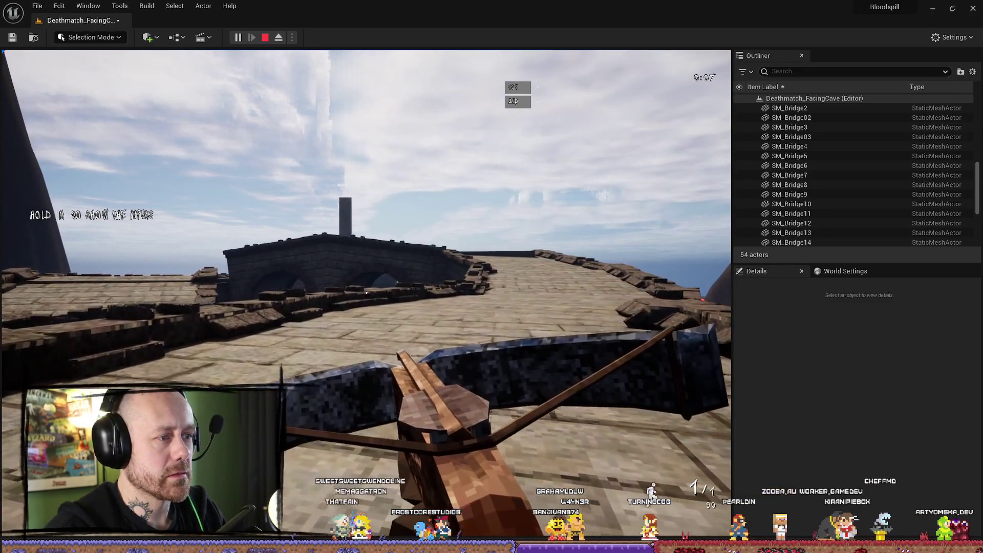
pyautogui.press('w')
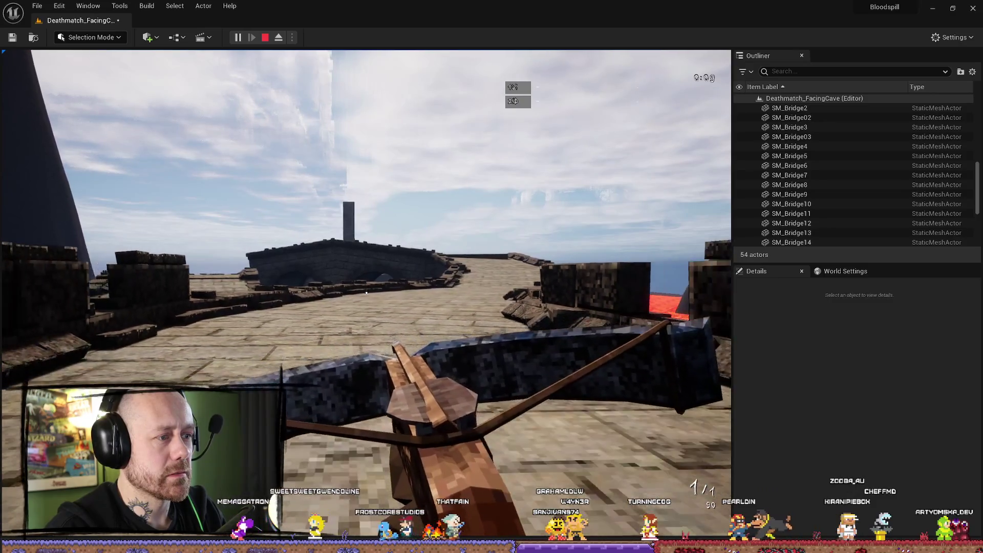
pyautogui.press('w')
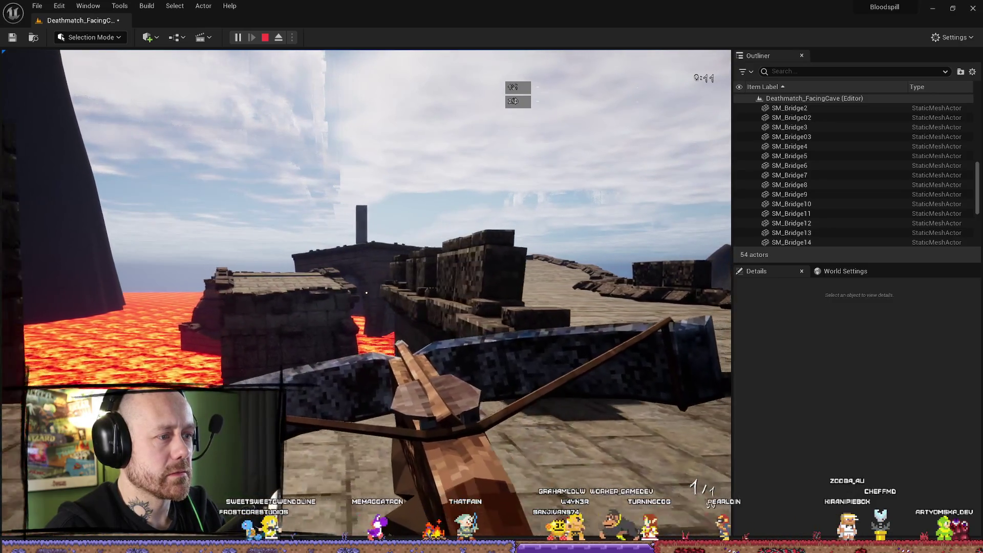
pyautogui.press('w')
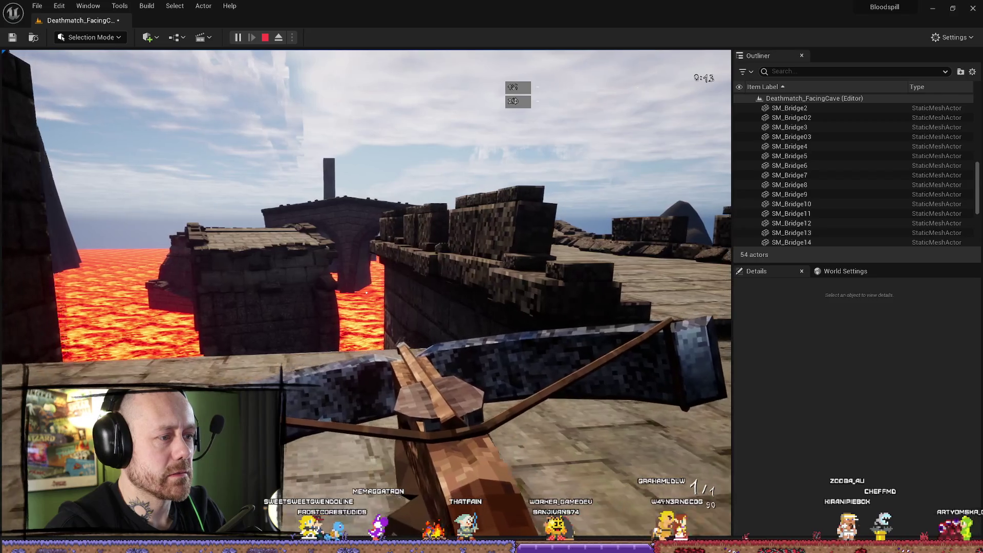
pyautogui.press('w')
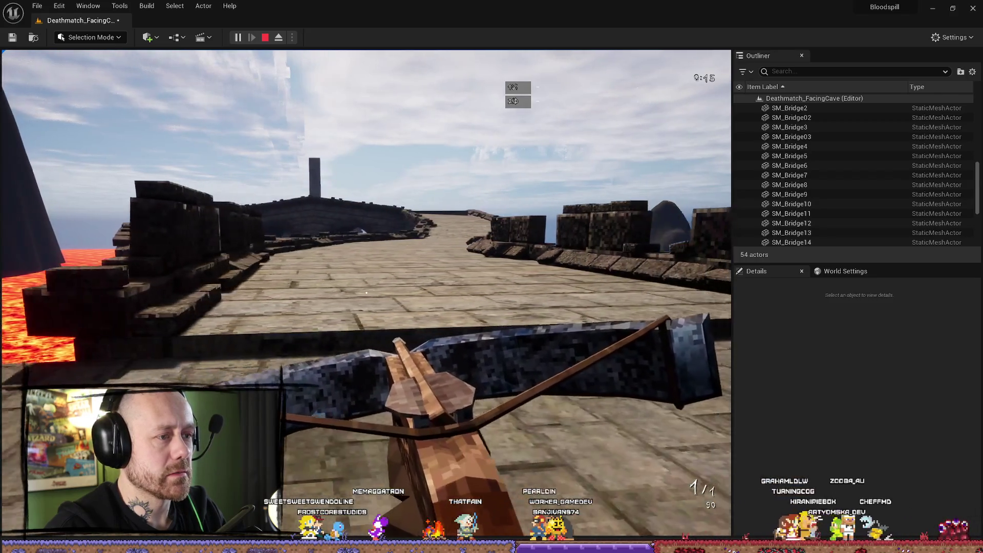
pyautogui.press('Escape')
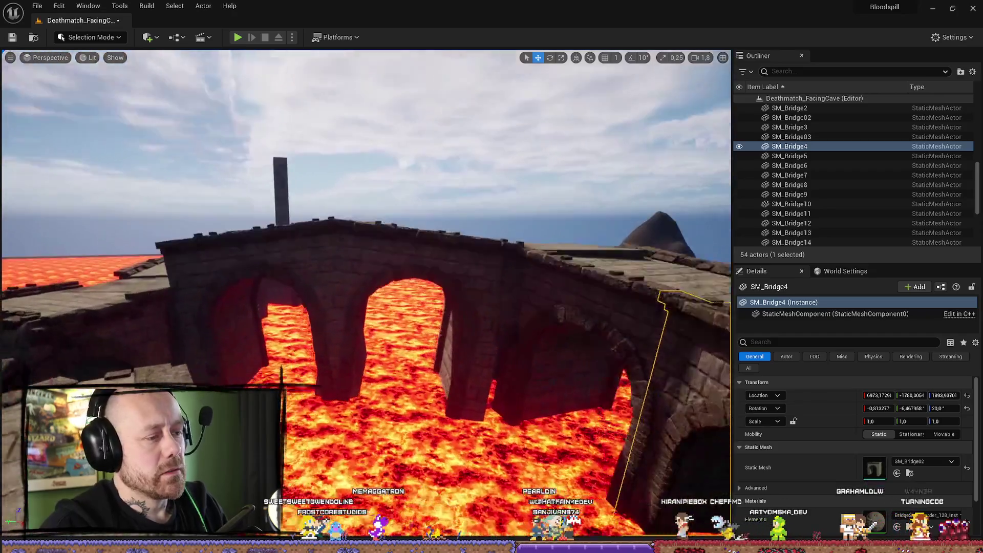
# - Rotate SM_Bridge8 and SM_Bridge12 slightly so their walkways line up
pyautogui.press('w')
pyautogui.click(369, 254)
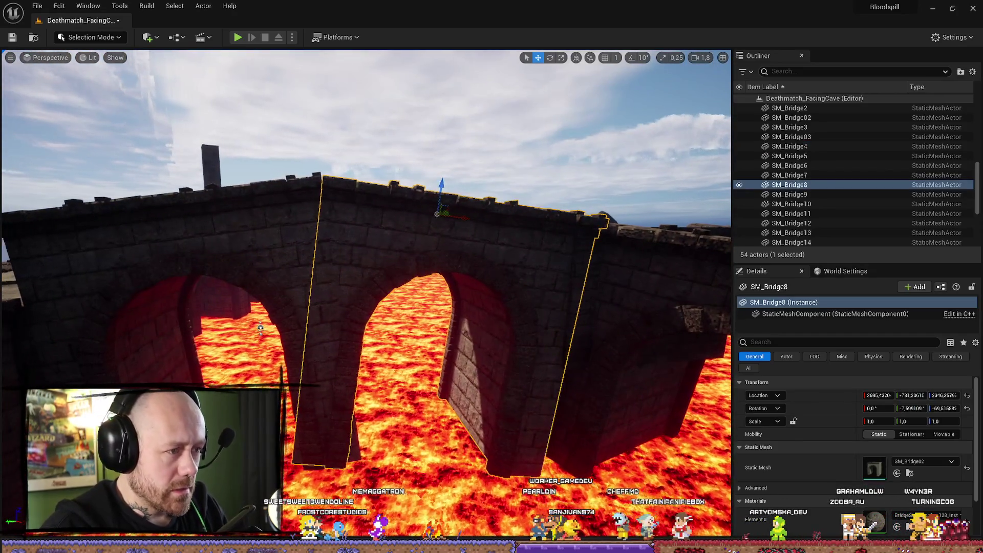
pyautogui.scroll(-3, 433, 224)
pyautogui.moveTo(371, 239); pyautogui.dragTo(445, 225)
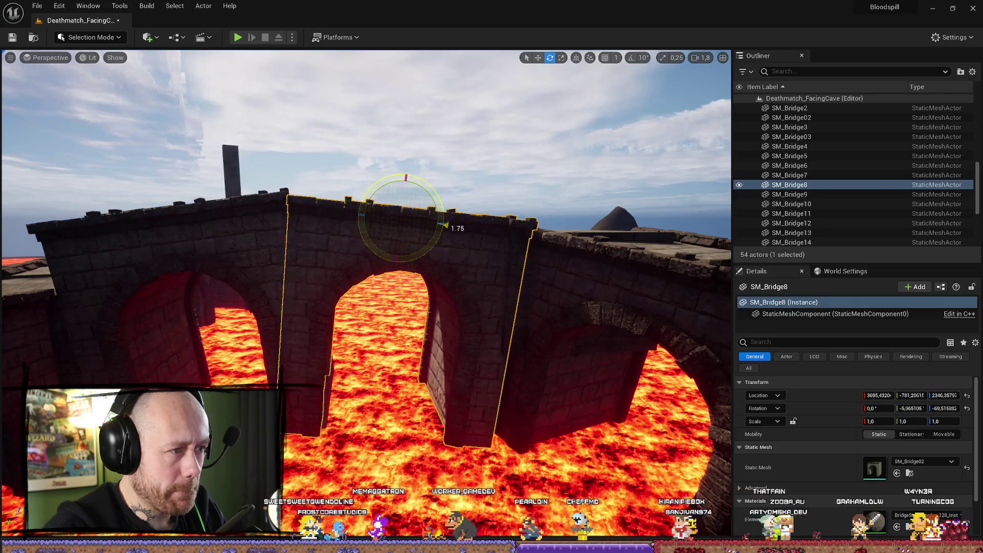
pyautogui.click(241, 238)
pyautogui.moveTo(252, 235); pyautogui.dragTo(241, 219)
# - View the rotated pieces from the side, then undo the deselection to restore the selection
pyautogui.press('w')
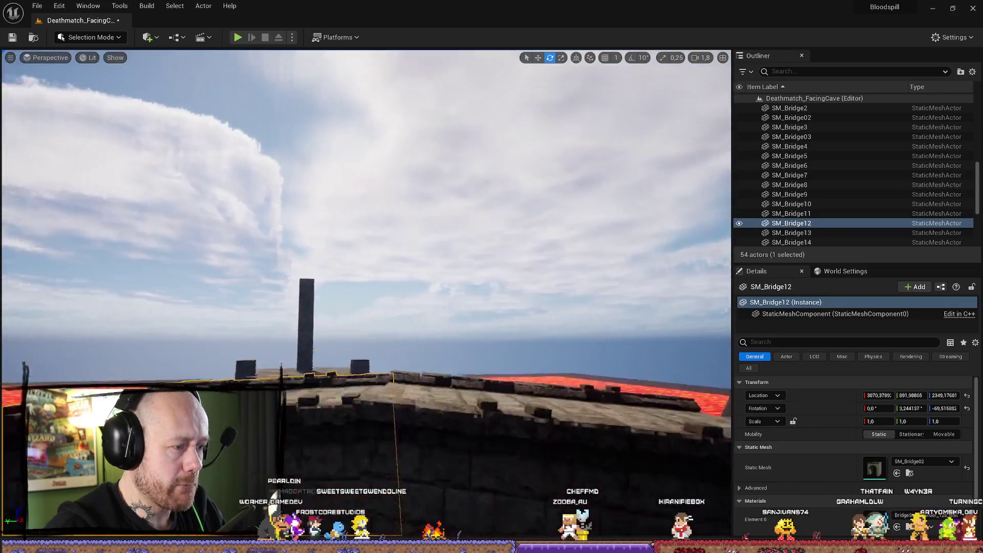
pyautogui.press('s')
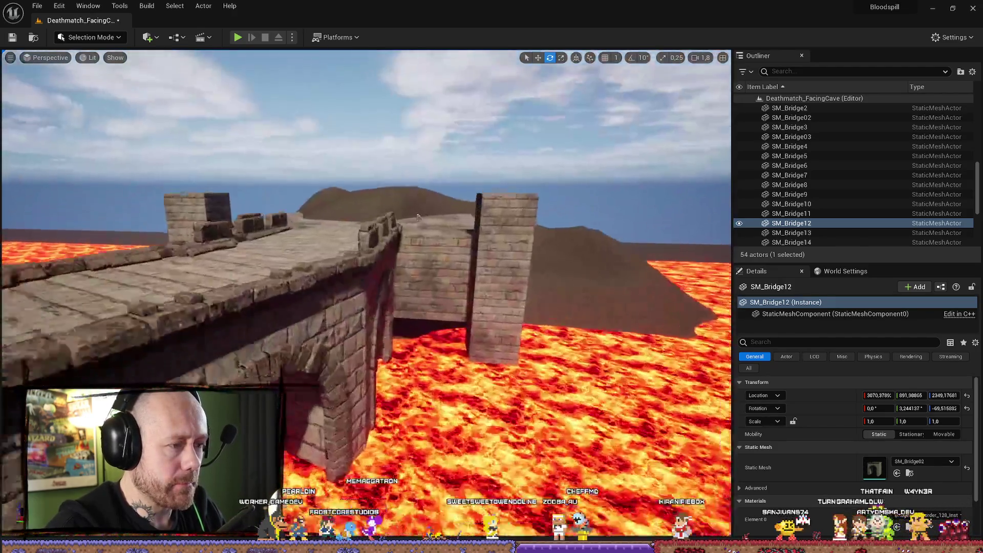
pyautogui.moveTo(419, 216); pyautogui.dragTo(328, 220)
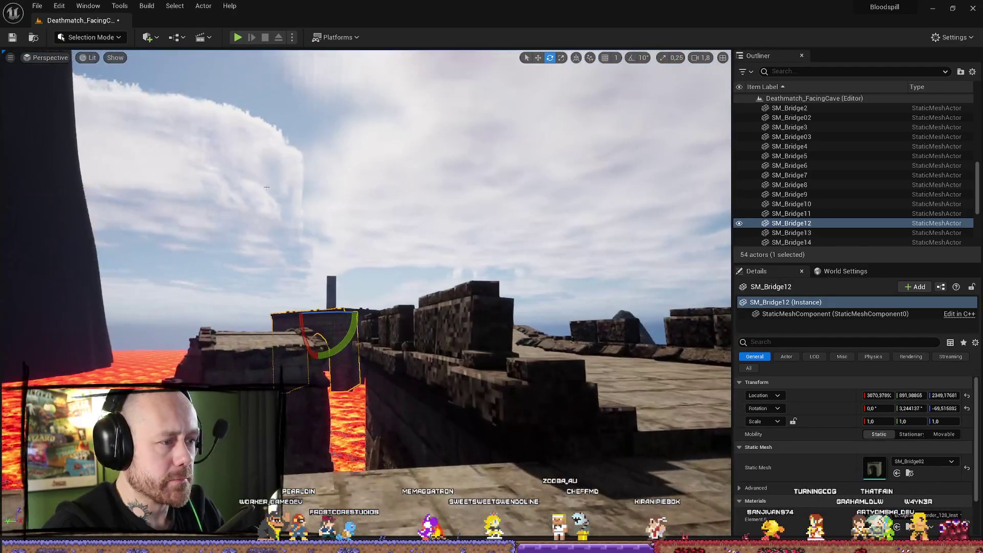
pyautogui.click(365, 154)
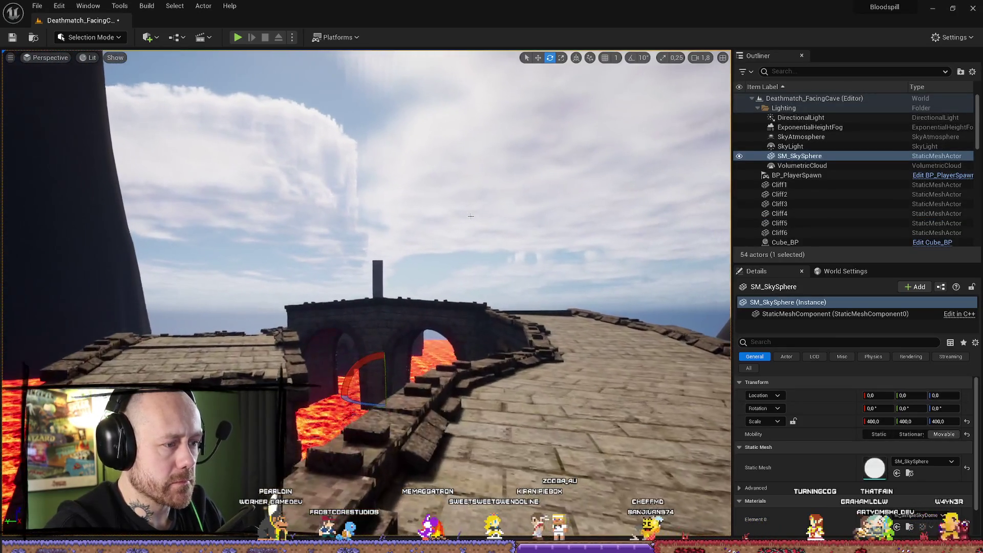
pyautogui.hotkey('ctrl', 'z')
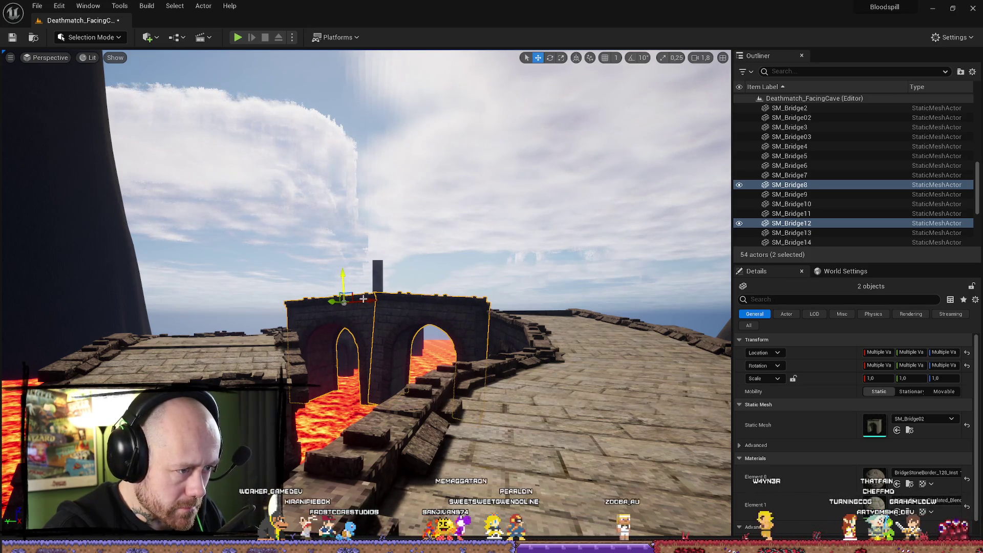
# - Frame SM_Bridge8 and SM_Bridge12 in turn, then select the Cube_BP2 block on the platform
pyautogui.click(363, 298)
pyautogui.press('f')
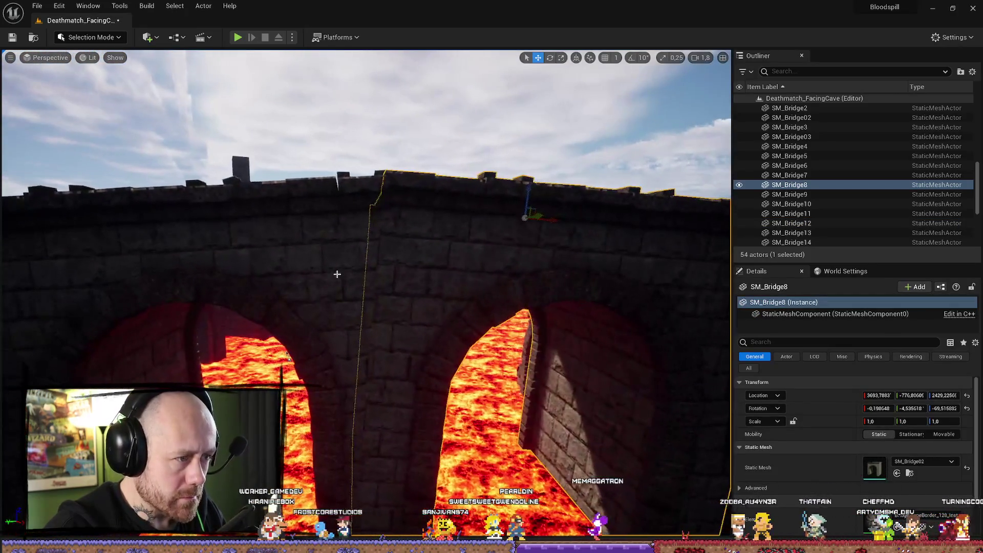
pyautogui.click(337, 274)
pyautogui.press('f')
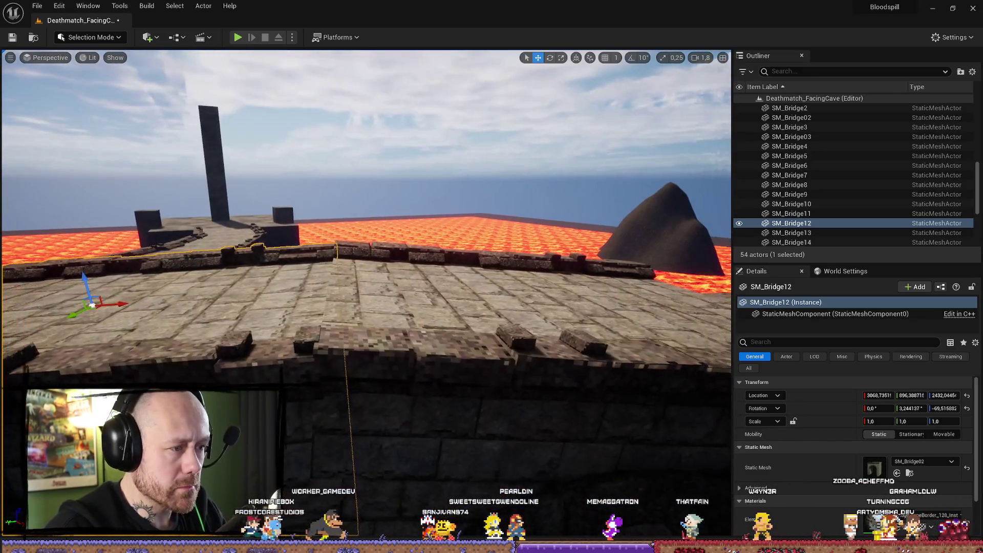
pyautogui.click(470, 382)
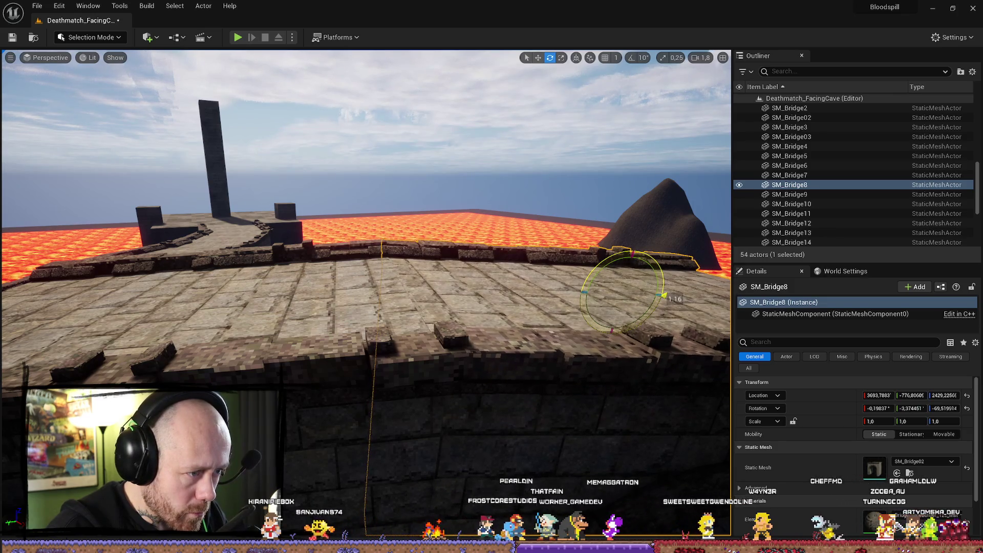
pyautogui.click(358, 103)
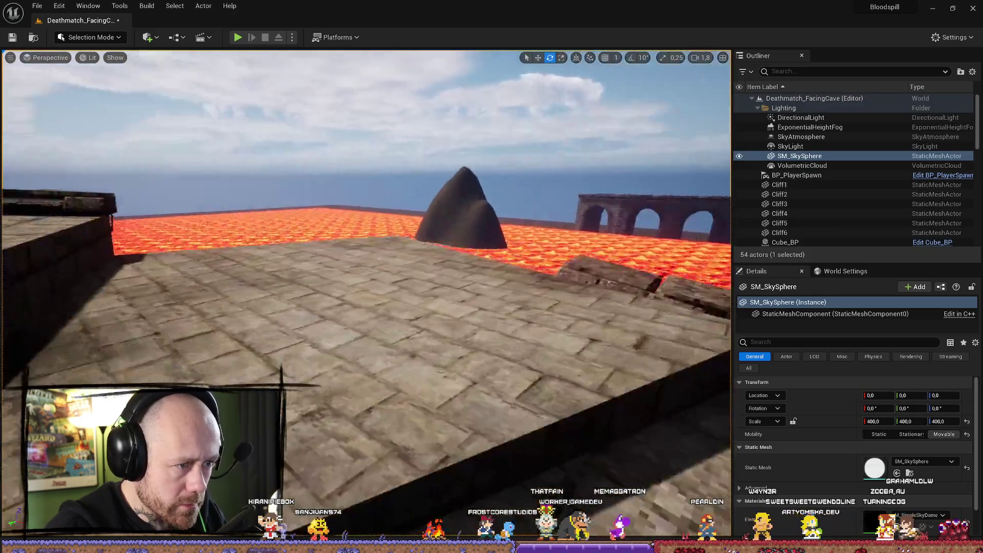
pyautogui.moveTo(374, 203); pyautogui.dragTo(375, 203)
pyautogui.click(335, 255)
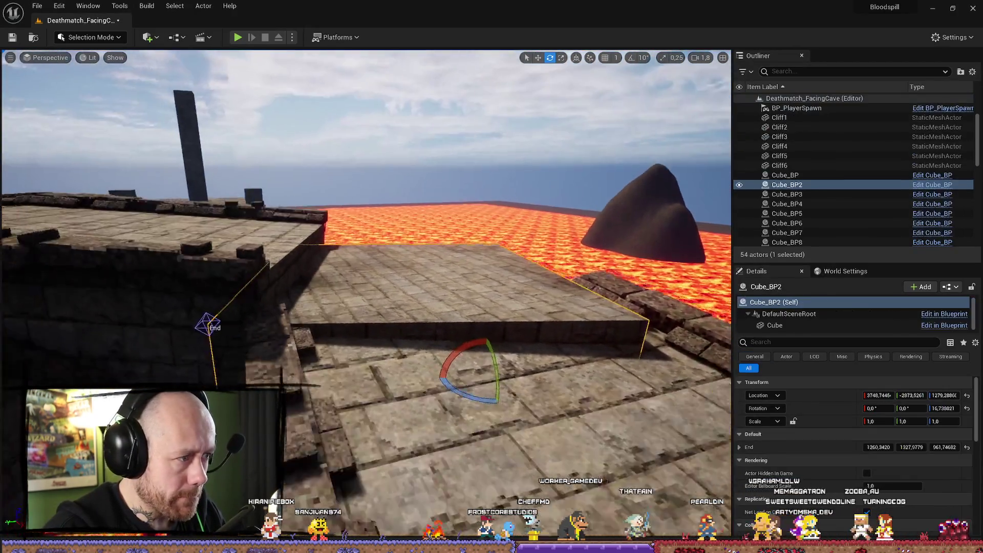
# - Delete the Cube_BP2 block and orbit around SM_Bridge6 and SM_Bridge4 to inspect the walkway
pyautogui.press('Delete')
pyautogui.click(341, 241)
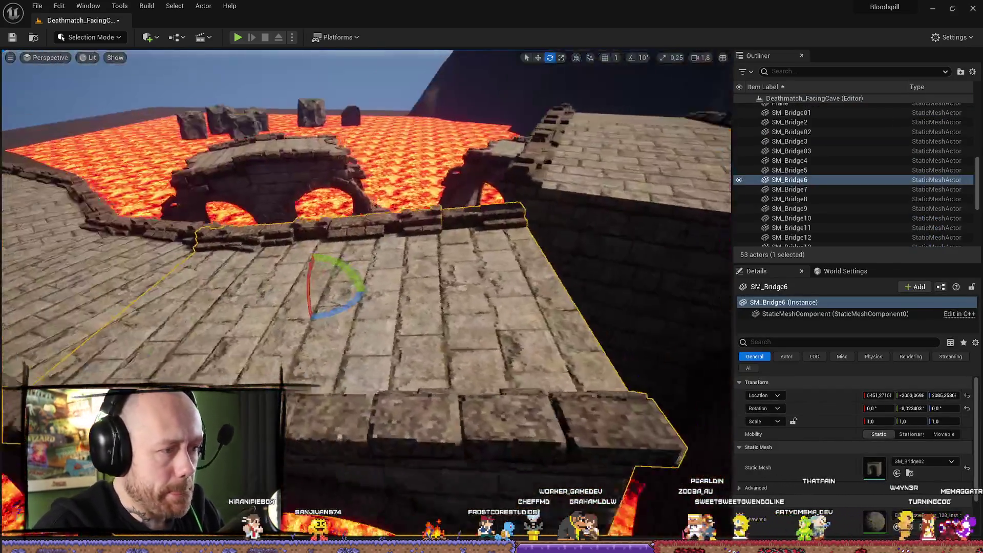
pyautogui.moveTo(354, 327); pyautogui.dragTo(354, 327)
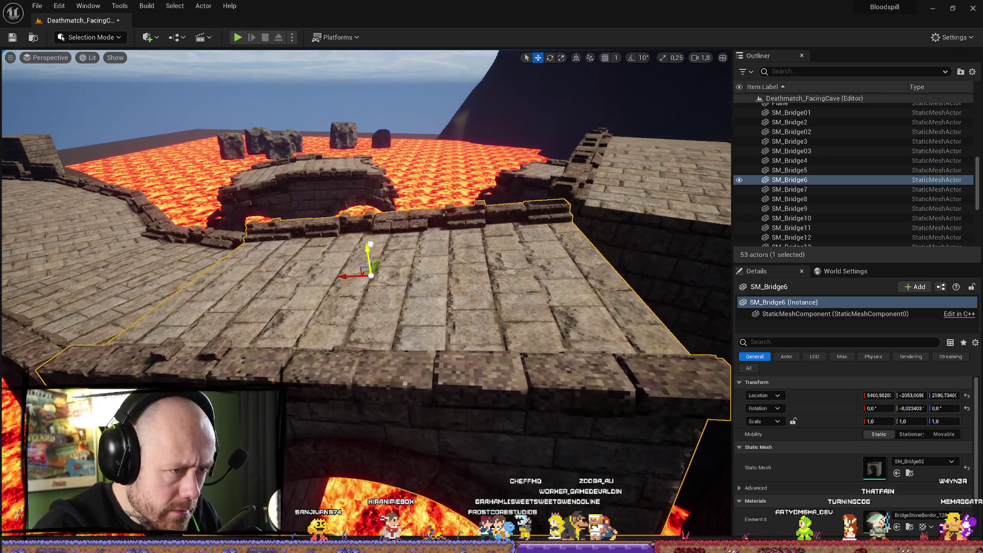
pyautogui.moveTo(371, 227); pyautogui.dragTo(372, 227)
pyautogui.moveTo(421, 359); pyautogui.dragTo(375, 353)
pyautogui.click(422, 359)
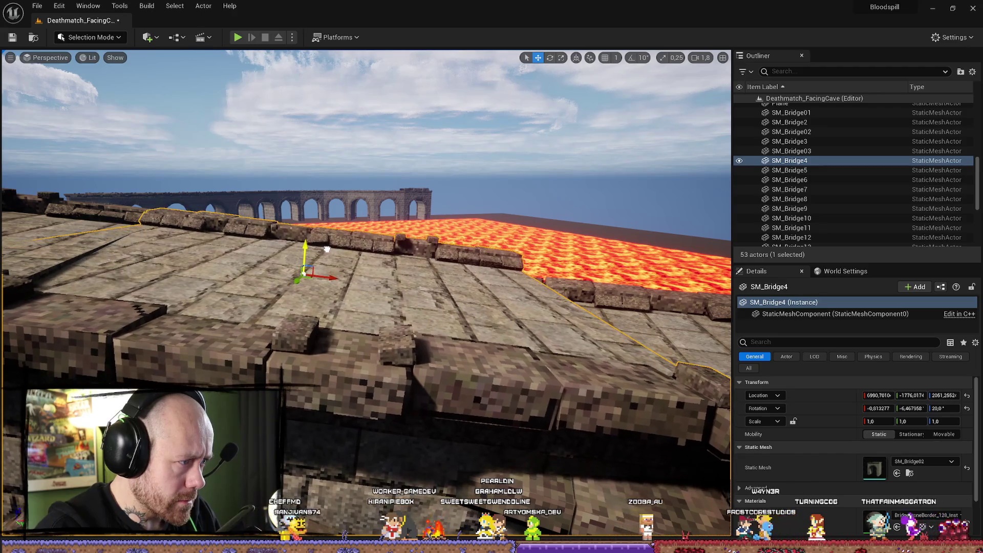
pyautogui.moveTo(327, 250)
pyautogui.mouseDown()
pyautogui.moveTo(355, 244)
pyautogui.moveTo(424, 316)
pyautogui.mouseUp()
# - Lower the arched SM_Bridge3 deck and rotate it to meet the neighbouring walkway
pyautogui.click(386, 162)
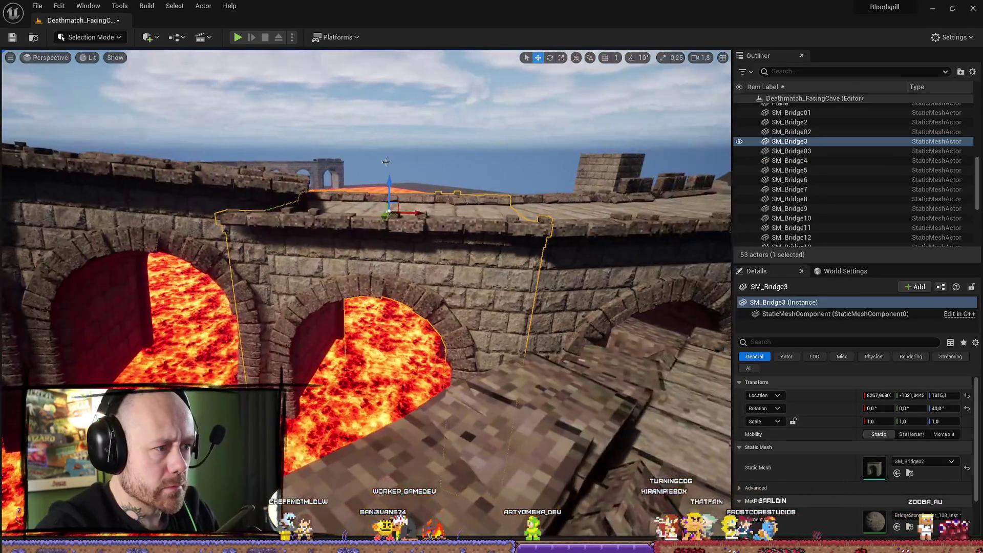
pyautogui.press('w')
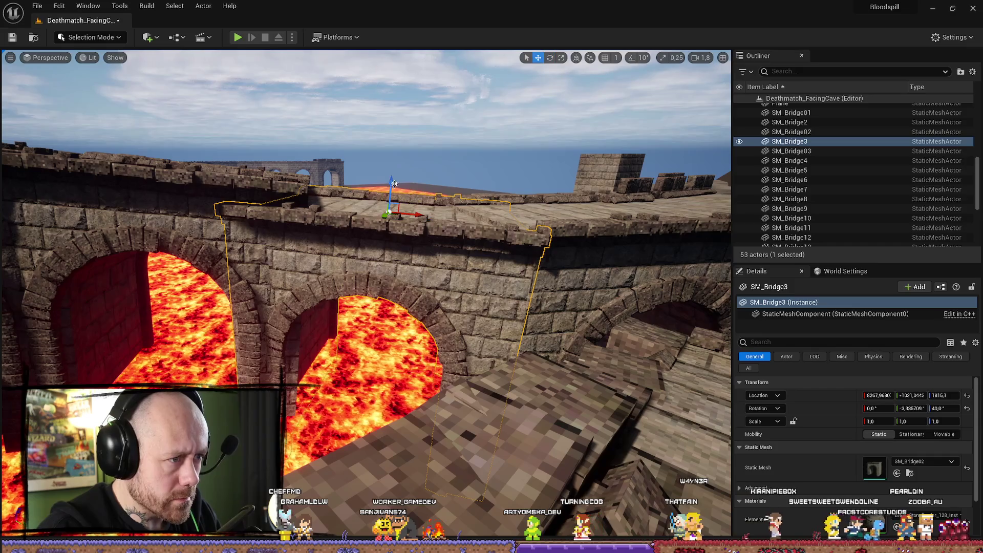
pyautogui.moveTo(393, 163)
pyautogui.mouseDown()
pyautogui.moveTo(430, 200)
pyautogui.moveTo(378, 235)
pyautogui.mouseUp()
pyautogui.press('e')
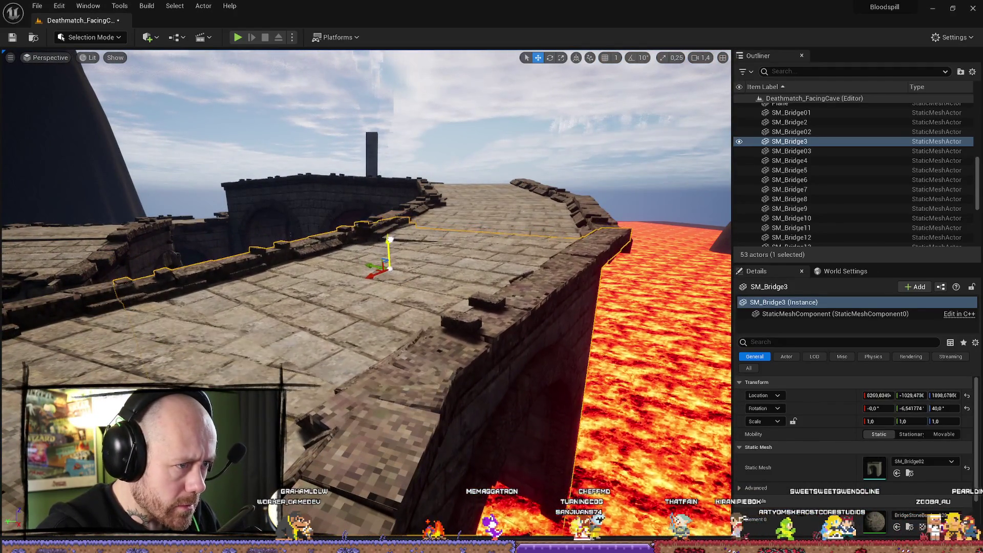
pyautogui.moveTo(388, 234)
pyautogui.mouseDown()
pyautogui.moveTo(389, 262)
pyautogui.moveTo(419, 215)
pyautogui.moveTo(399, 199)
pyautogui.moveTo(399, 185)
pyautogui.moveTo(421, 223)
pyautogui.mouseUp()
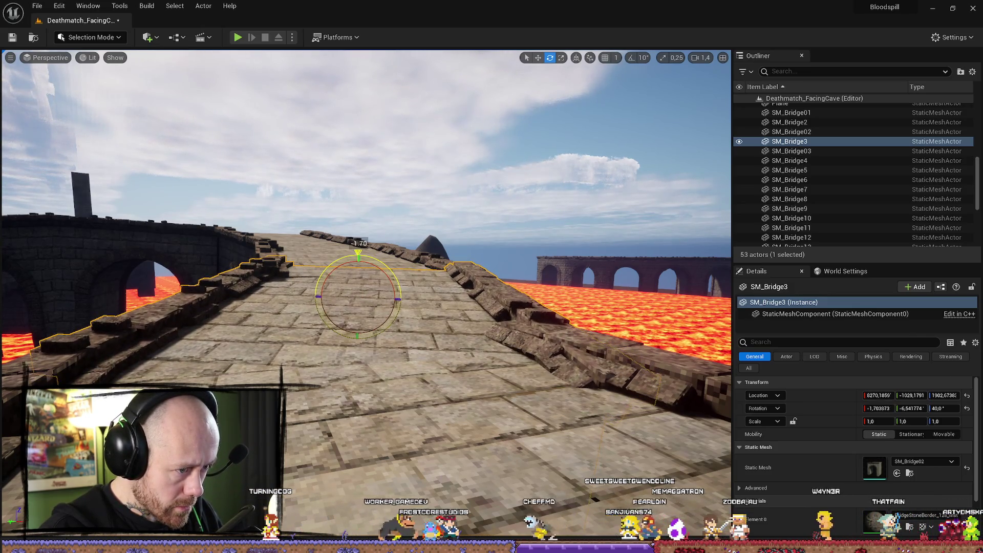
pyautogui.moveTo(420, 223)
pyautogui.mouseDown()
pyautogui.moveTo(384, 230)
pyautogui.moveTo(371, 218)
pyautogui.moveTo(322, 221)
pyautogui.moveTo(359, 220)
pyautogui.mouseUp()
pyautogui.scroll(2, 333, 221)
# - Look along SM_Bridge6's deck and select the tower Cube_BP10 at the far end
pyautogui.moveTo(318, 274)
pyautogui.mouseDown()
pyautogui.moveTo(337, 213)
pyautogui.moveTo(357, 232)
pyautogui.mouseUp()
pyautogui.click(337, 214)
pyautogui.click(376, 266)
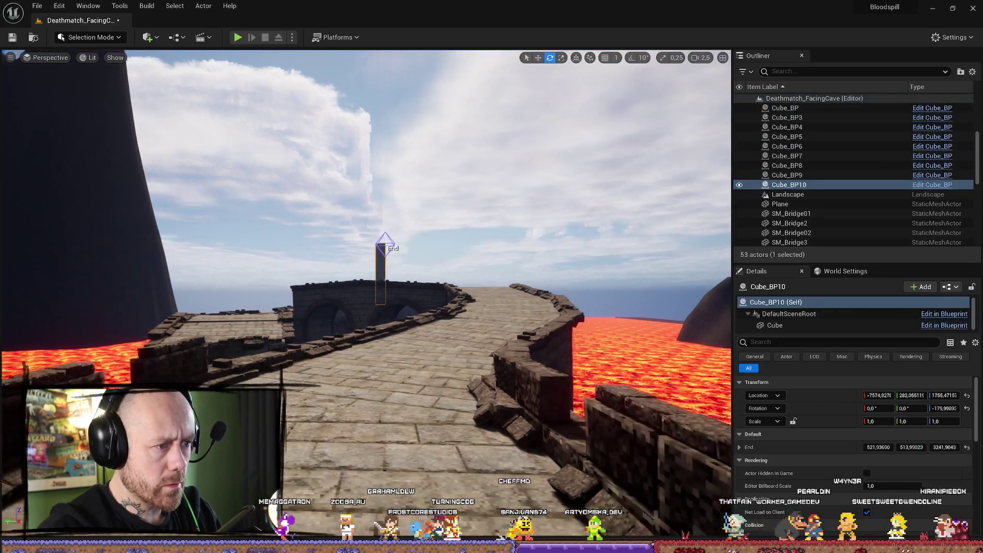
pyautogui.moveTo(376, 266); pyautogui.dragTo(384, 263)
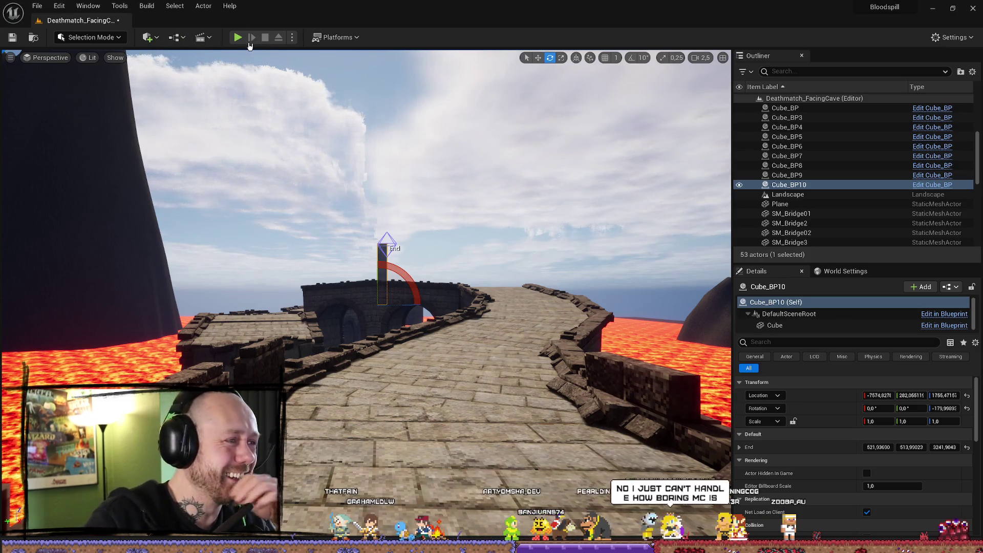
pyautogui.click(237, 37)
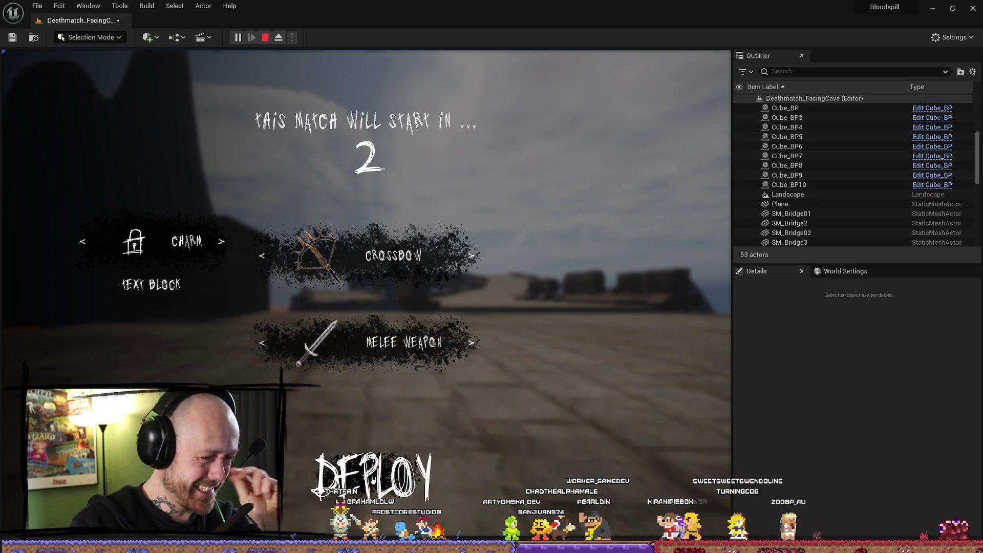
pyautogui.click(316, 490)
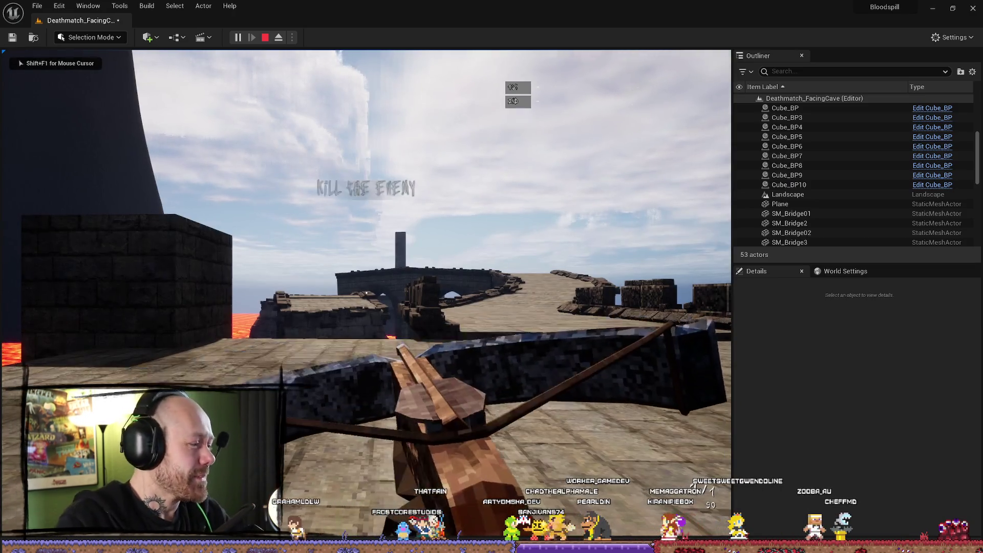
pyautogui.press('w')
pyautogui.press('w')
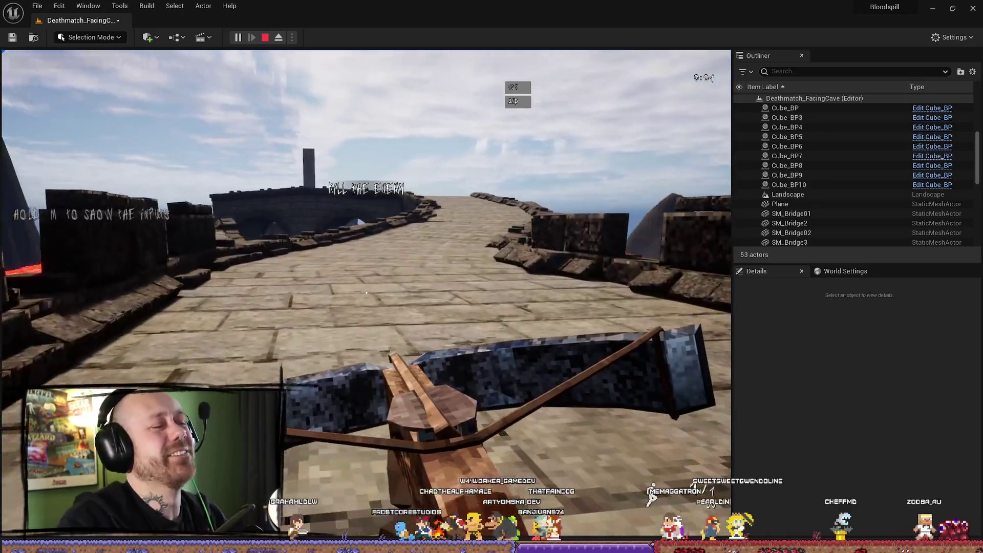
pyautogui.press('w')
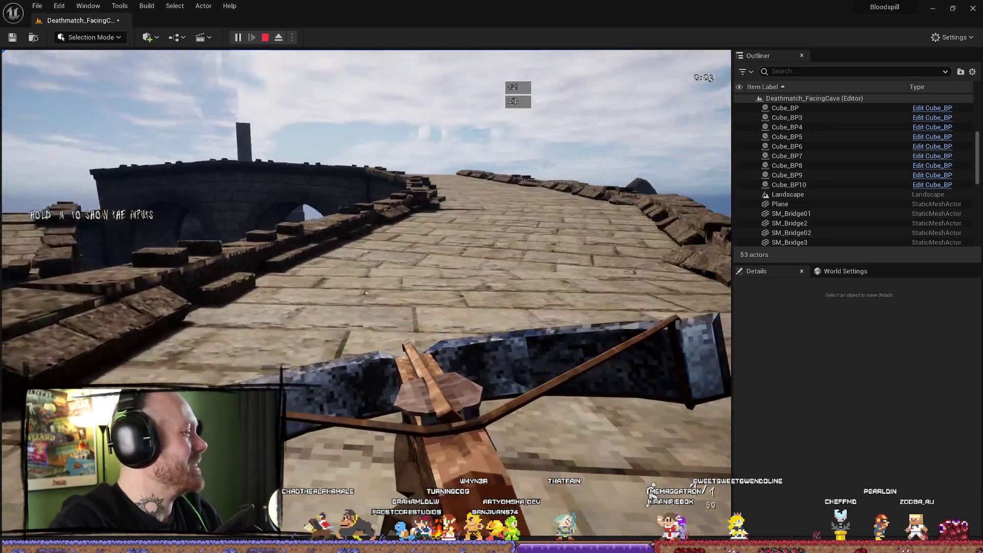
pyautogui.press('w')
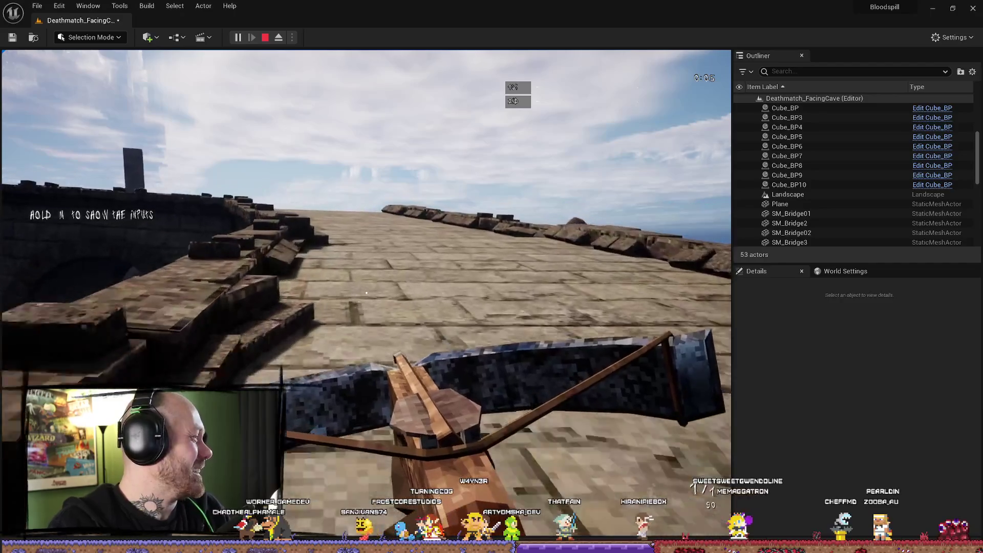
pyautogui.press('w')
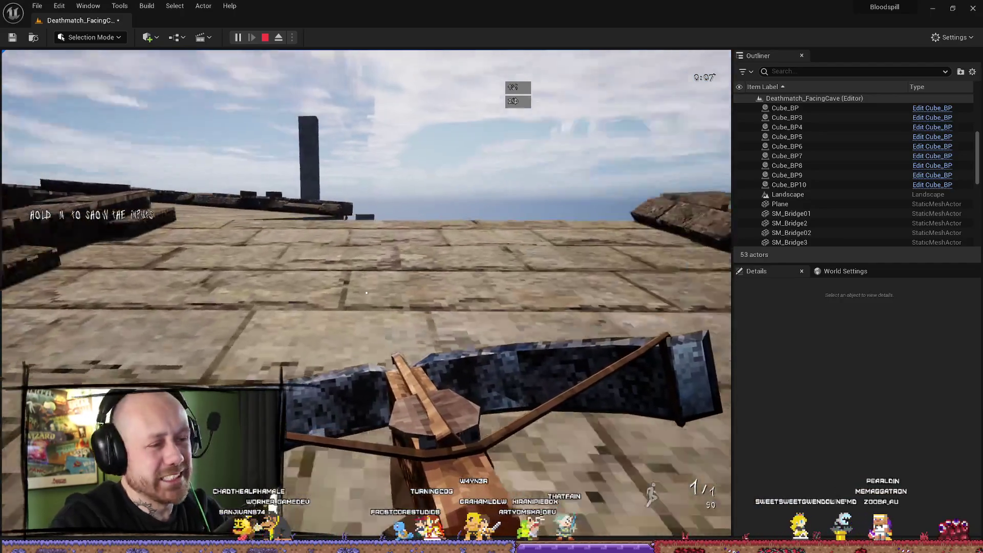
pyautogui.press('w')
pyautogui.press('w')
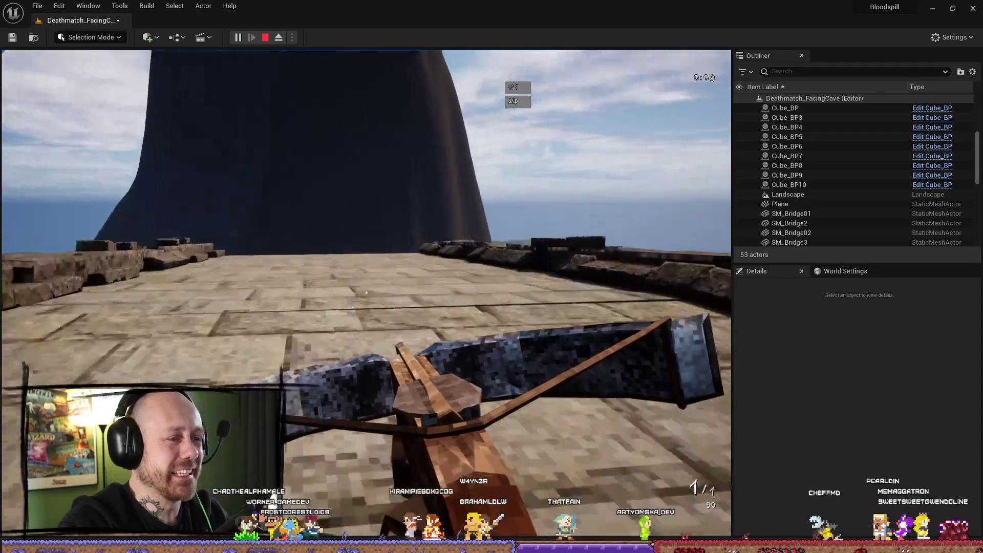
pyautogui.press('w')
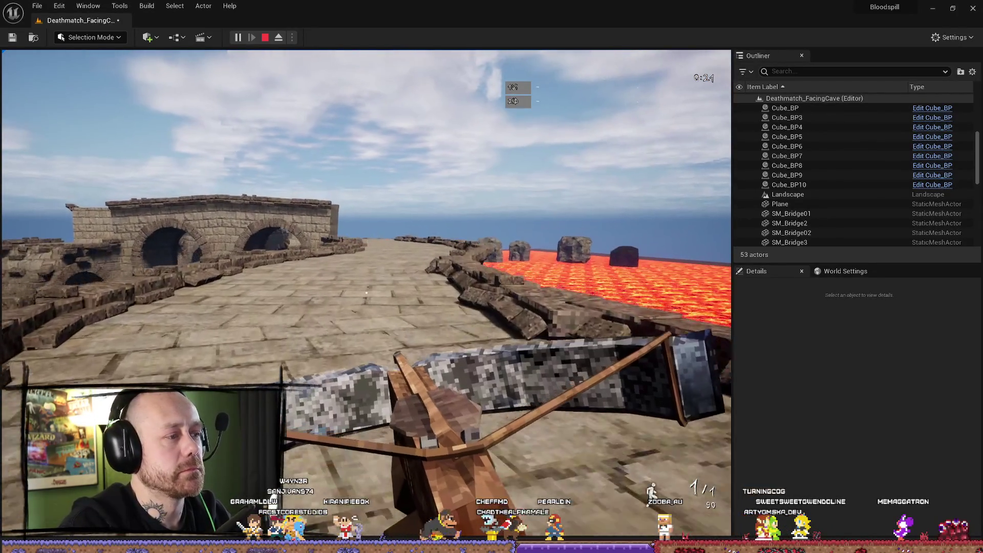
pyautogui.press('Escape')
pyautogui.press('f')
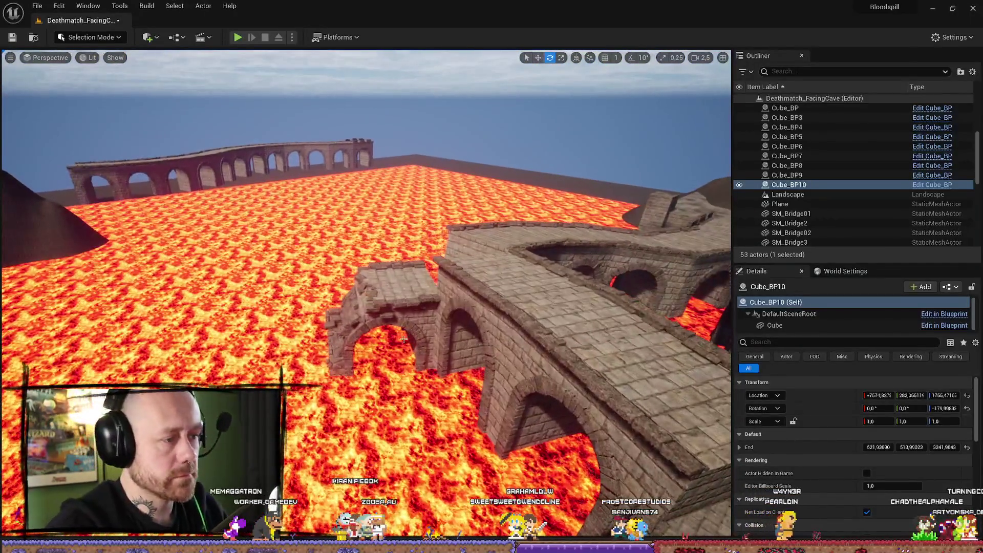
# - Raise the SM_Bridge03 arch along Z to about 2202 so its deck meets the walkway
pyautogui.click(404, 316)
pyautogui.press('w')
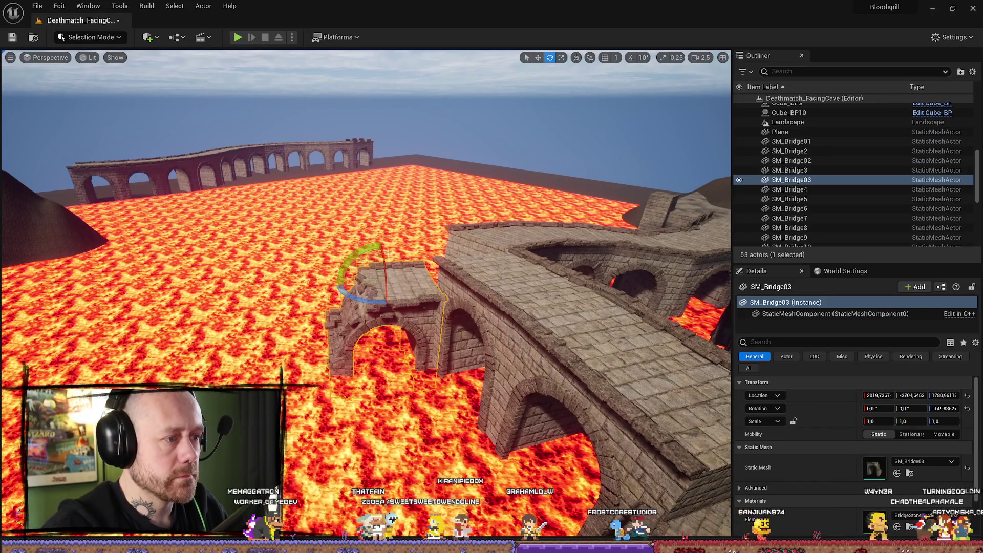
pyautogui.moveTo(376, 259)
pyautogui.mouseDown()
pyautogui.moveTo(378, 214)
pyautogui.moveTo(456, 246)
pyautogui.moveTo(440, 270)
pyautogui.moveTo(446, 275)
pyautogui.mouseUp()
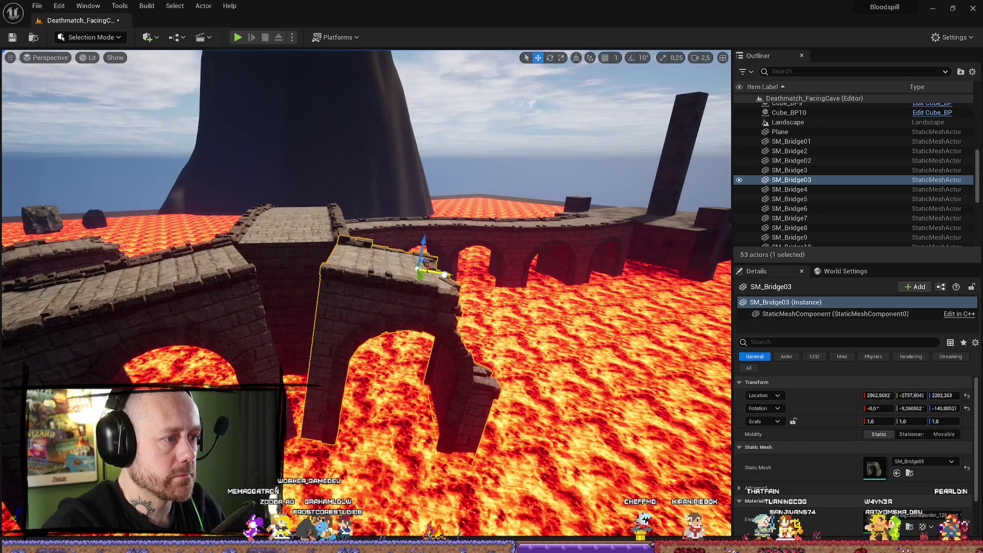
pyautogui.moveTo(357, 228); pyautogui.dragTo(361, 228)
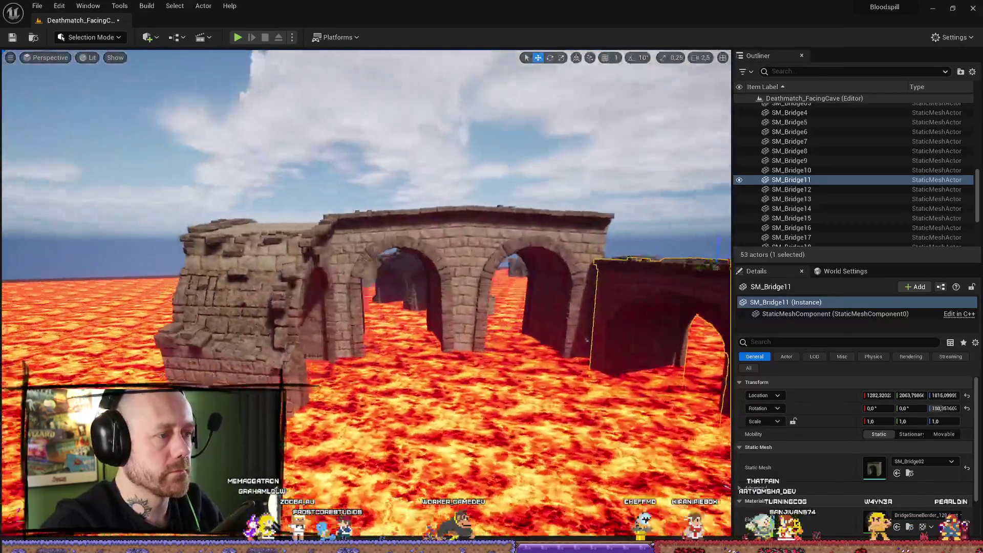
# - Fly over SM_Bridge11 and the winding arches, select SM_Bridge4, then start Play
pyautogui.click(574, 354)
pyautogui.moveTo(574, 353)
pyautogui.mouseDown()
pyautogui.moveTo(581, 342)
pyautogui.moveTo(572, 340)
pyautogui.mouseUp()
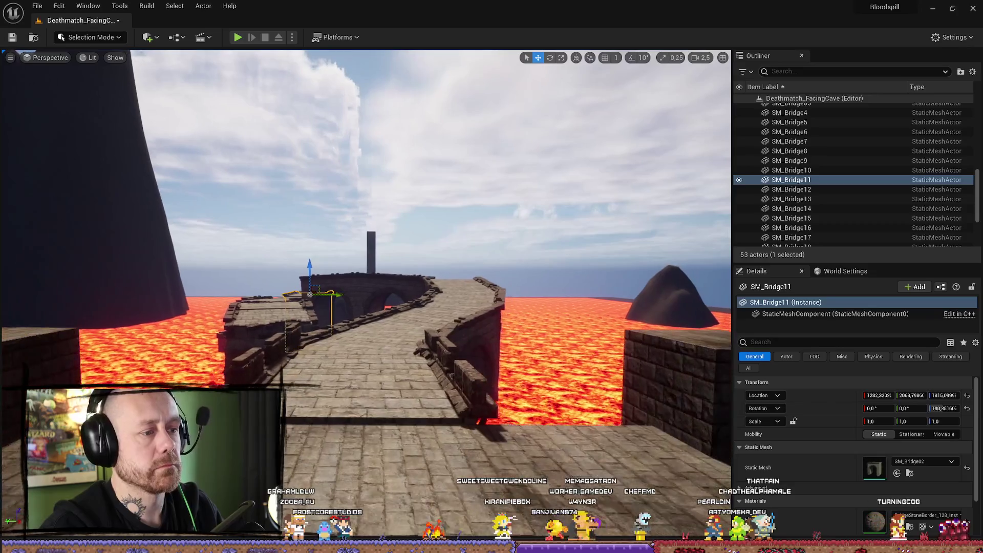
pyautogui.moveTo(349, 227); pyautogui.dragTo(349, 227)
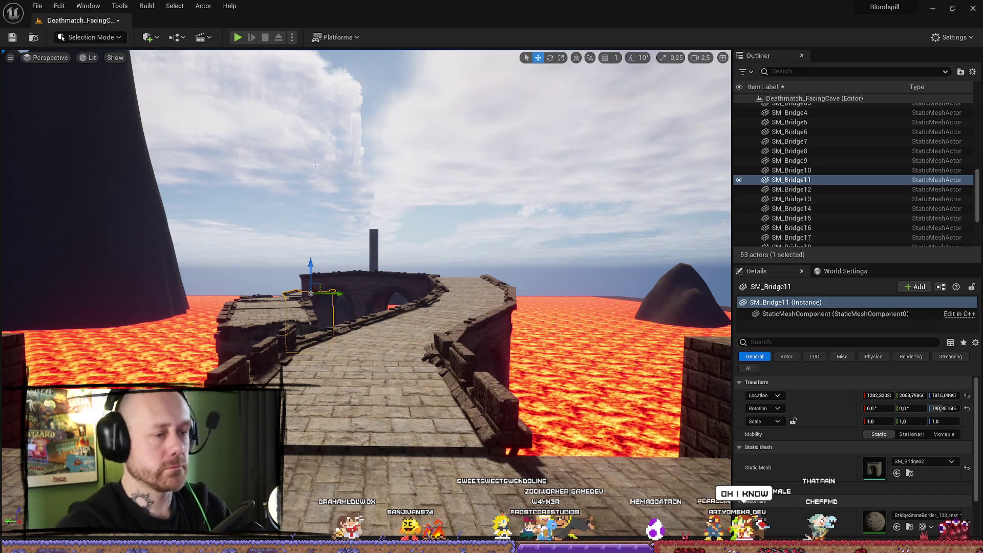
pyautogui.moveTo(315, 164)
pyautogui.mouseDown()
pyautogui.moveTo(286, 164)
pyautogui.moveTo(281, 181)
pyautogui.moveTo(267, 179)
pyautogui.moveTo(317, 169)
pyautogui.moveTo(301, 179)
pyautogui.mouseUp()
pyautogui.moveTo(519, 227)
pyautogui.mouseDown()
pyautogui.moveTo(689, 230)
pyautogui.moveTo(689, 215)
pyautogui.mouseUp()
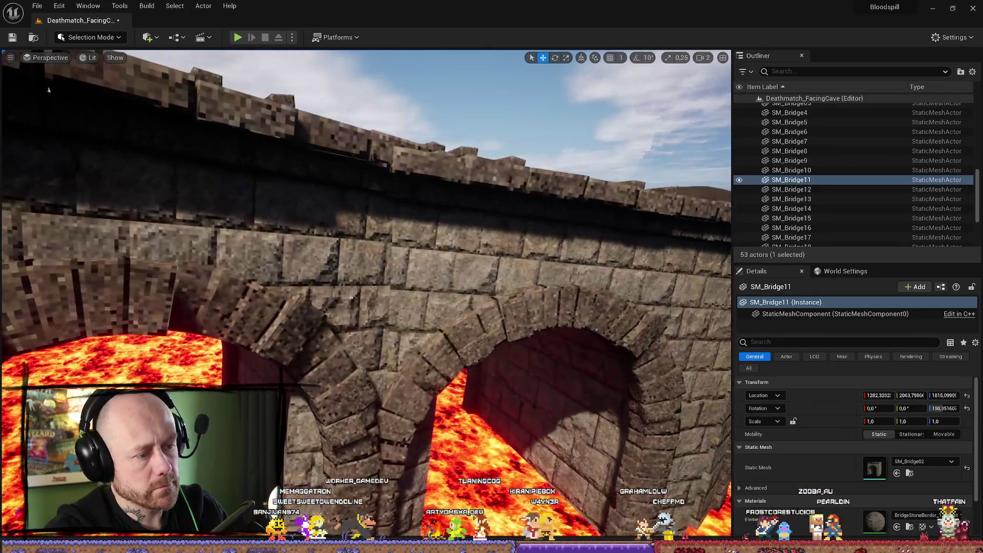
pyautogui.moveTo(48, 90); pyautogui.dragTo(48, 81)
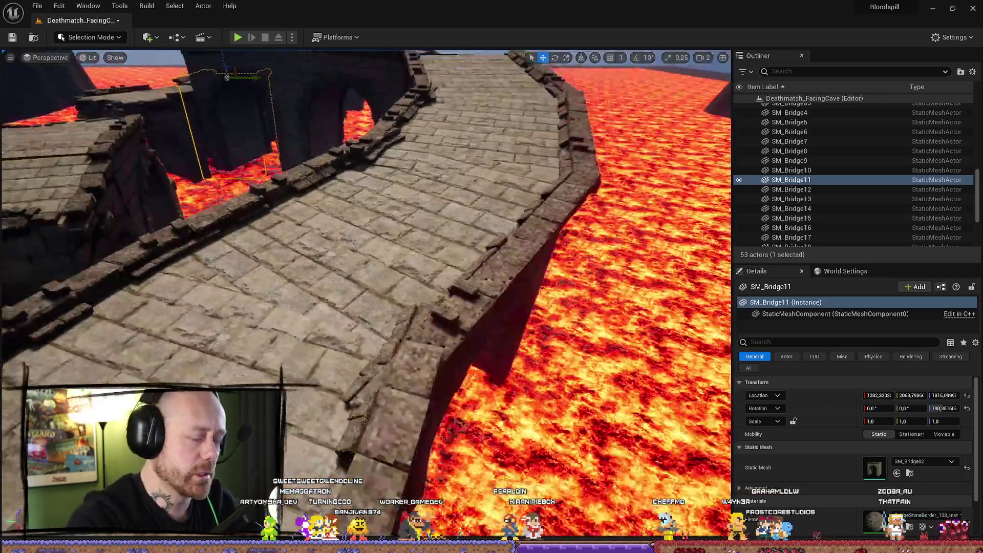
pyautogui.moveTo(48, 81); pyautogui.dragTo(49, 79)
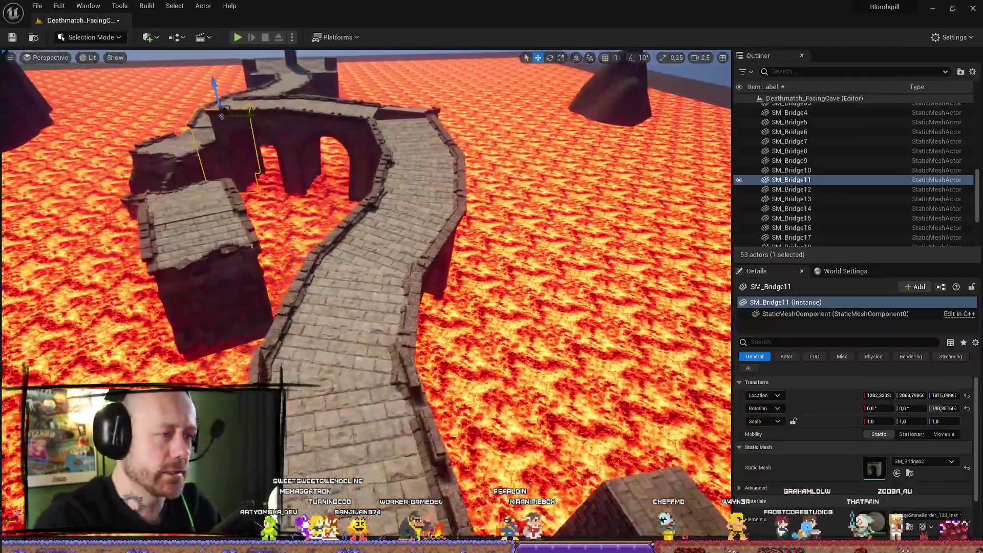
pyautogui.click(420, 167)
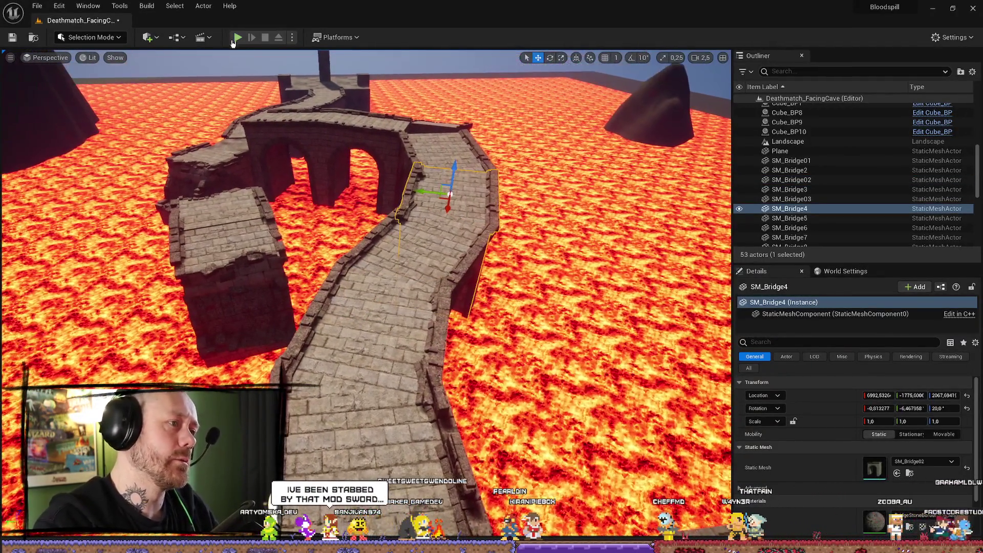
pyautogui.click(238, 38)
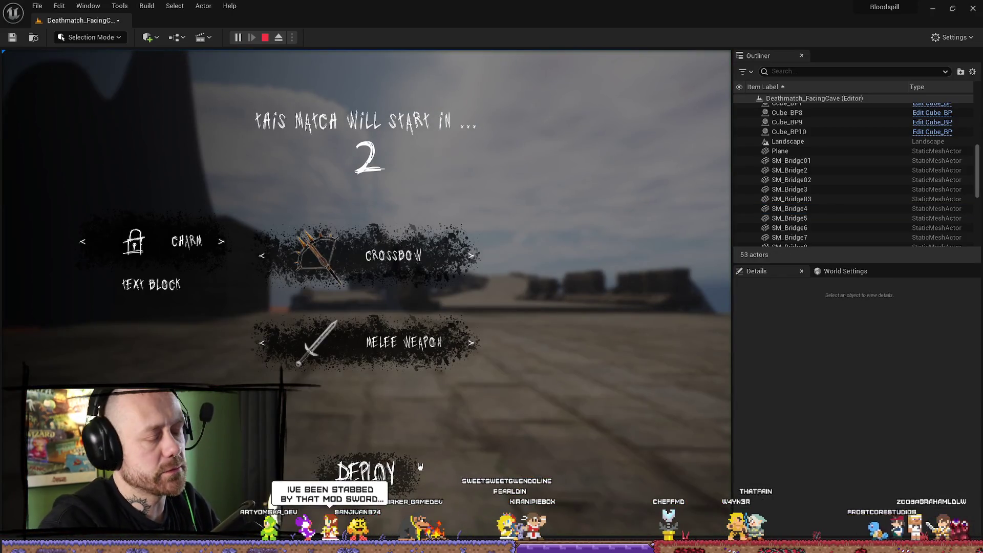
# - Deploy from the loadout screen, walk the bridge, then end the play-test with Esc
pyautogui.click(366, 470)
pyautogui.moveTo(366, 292)
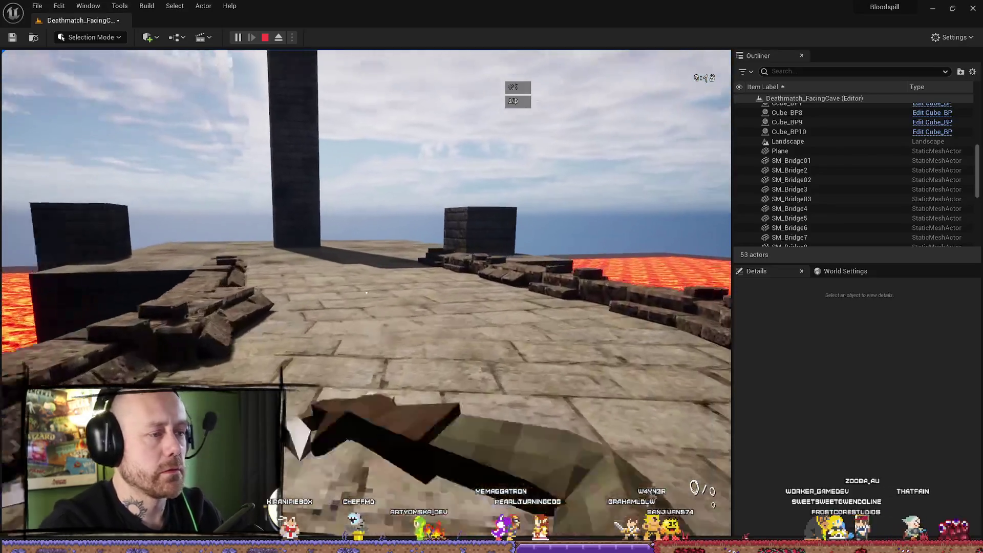
pyautogui.press('Escape')
pyautogui.click(307, 339)
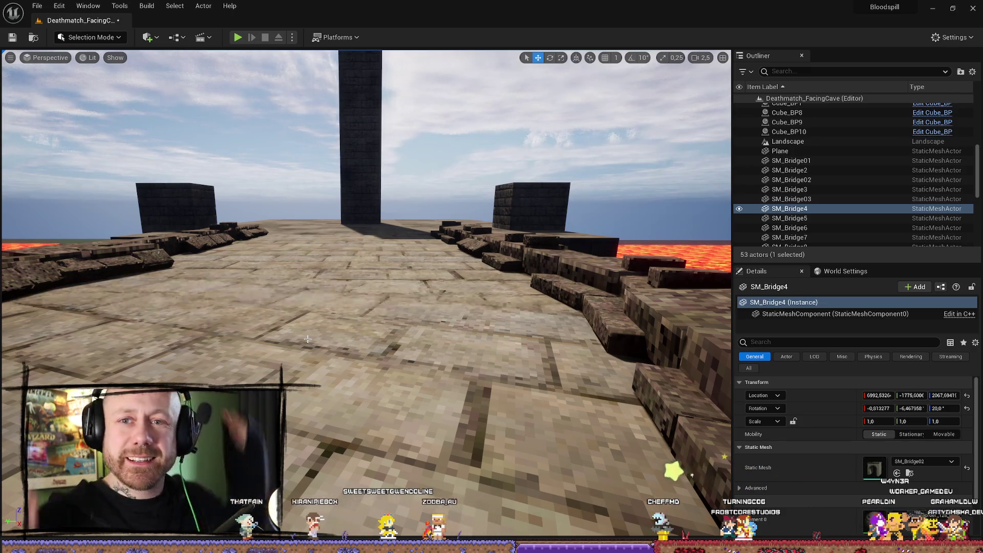
# - Save the level via File > Save Current Level
pyautogui.click(32, 6)
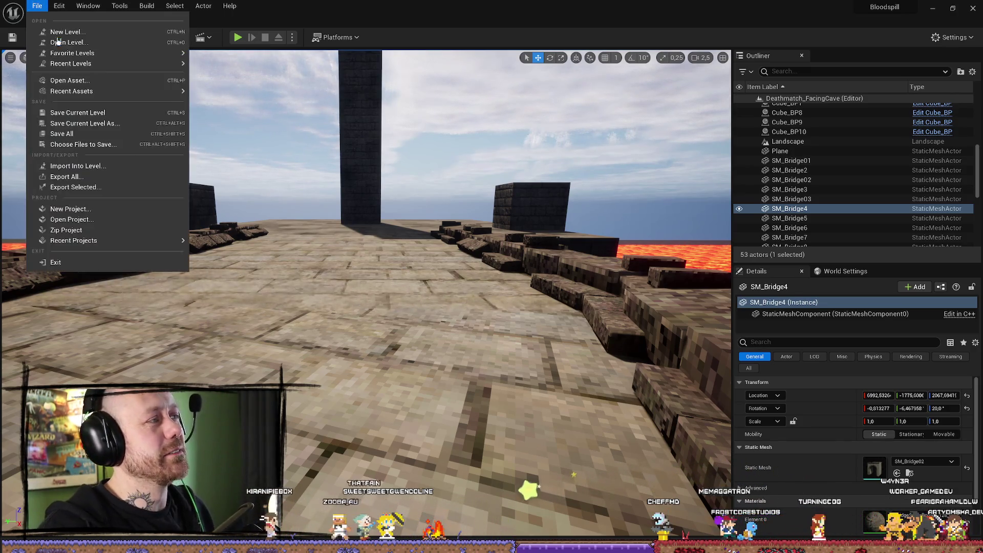
pyautogui.click(67, 123)
pyautogui.scroll(-10, 526, 260)
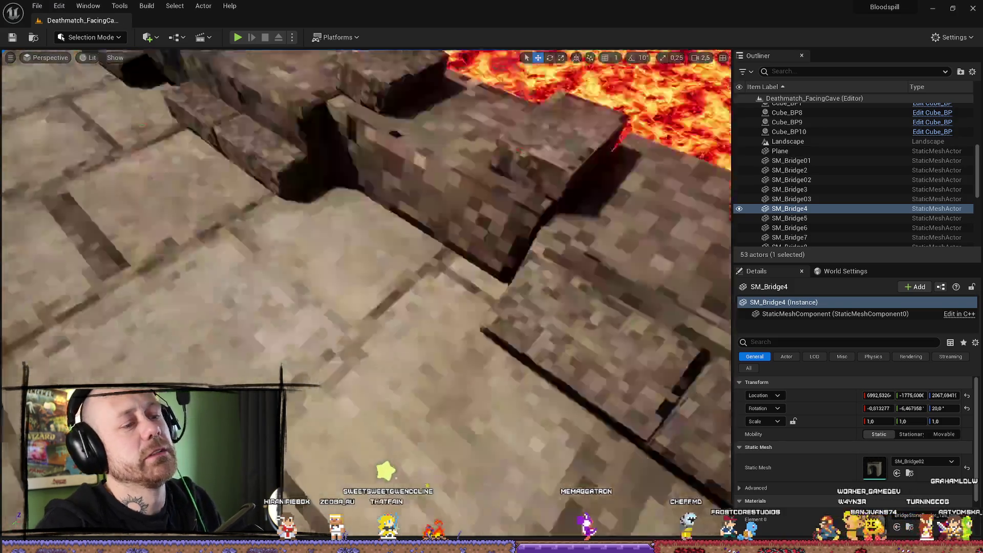
pyautogui.scroll(10, 539, 380)
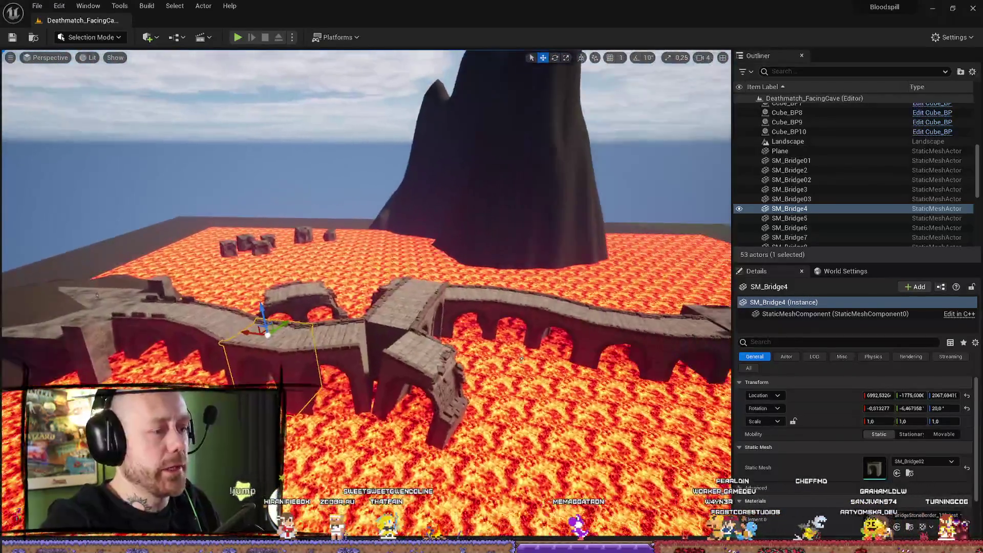
pyautogui.scroll(-5, 429, 262)
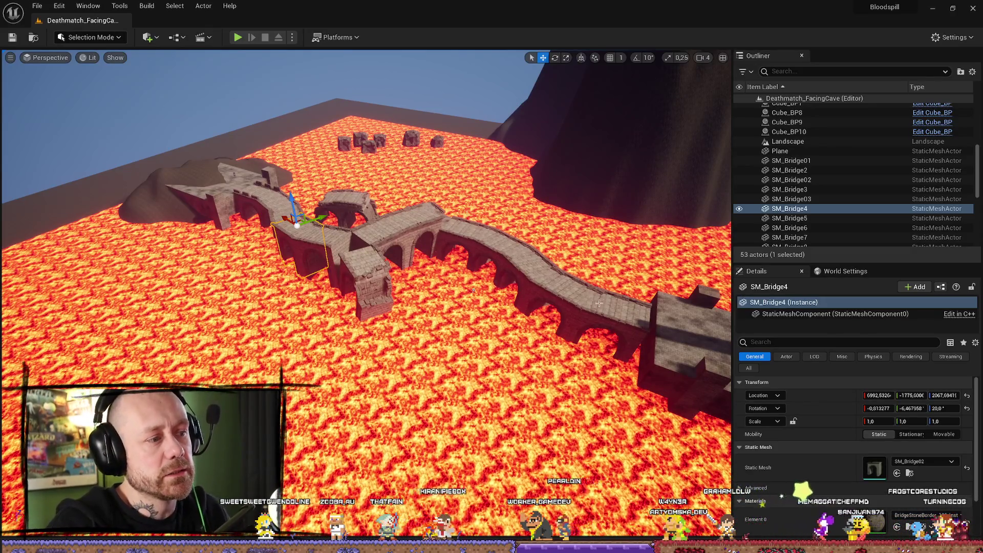
# - Fly around the lava arena to view the whole winding bridge route up close and wide
pyautogui.moveTo(568, 303); pyautogui.dragTo(528, 316)
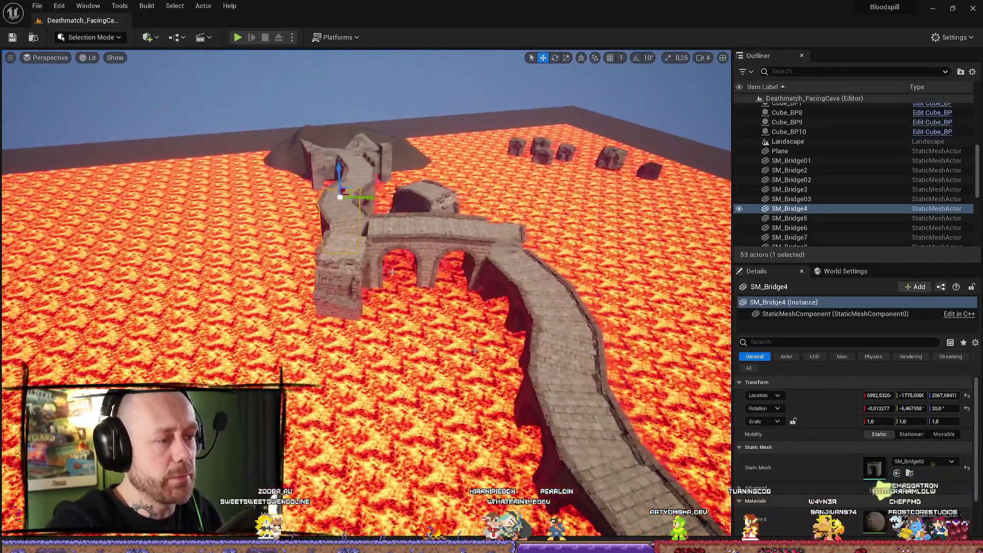
pyautogui.moveTo(475, 351)
pyautogui.mouseDown()
pyautogui.moveTo(607, 205)
pyautogui.moveTo(562, 222)
pyautogui.mouseUp()
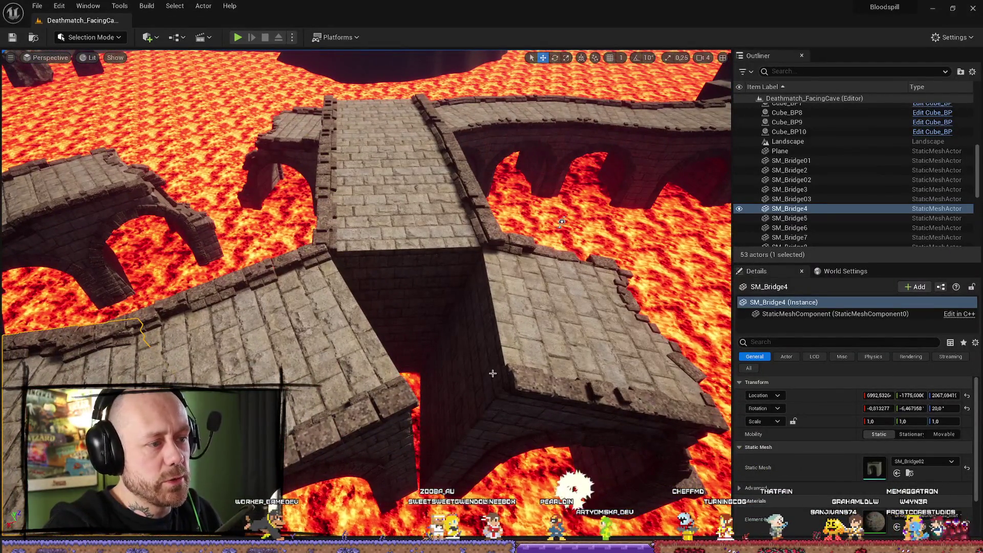
pyautogui.moveTo(413, 336)
pyautogui.mouseDown()
pyautogui.moveTo(511, 354)
pyautogui.moveTo(457, 408)
pyautogui.mouseUp()
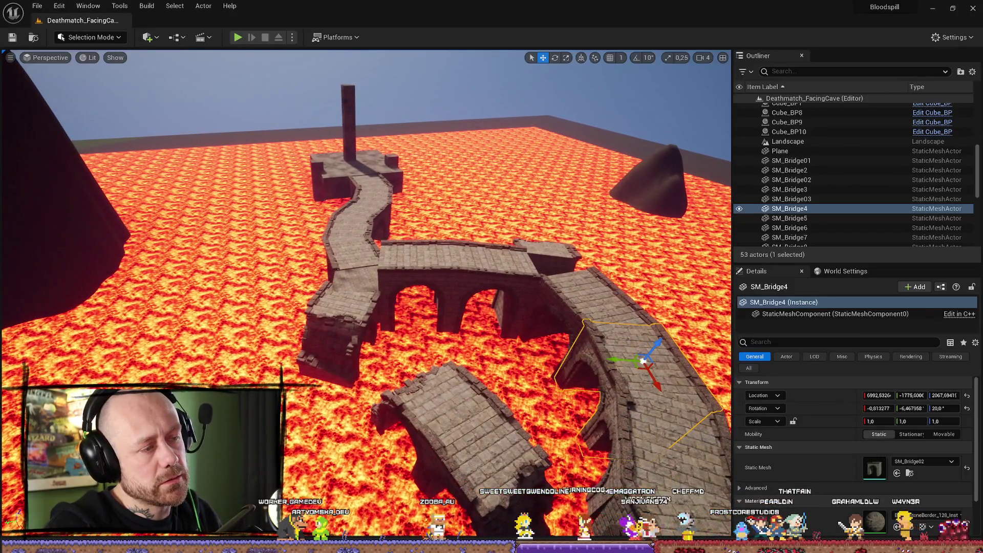
pyautogui.moveTo(457, 408)
pyautogui.mouseDown()
pyautogui.moveTo(457, 358)
pyautogui.moveTo(457, 430)
pyautogui.mouseUp()
# - Fly in close to the selected bridge piece and inspect its side walls over the lava
pyautogui.press('s')
pyautogui.scroll(-2, 366, 297)
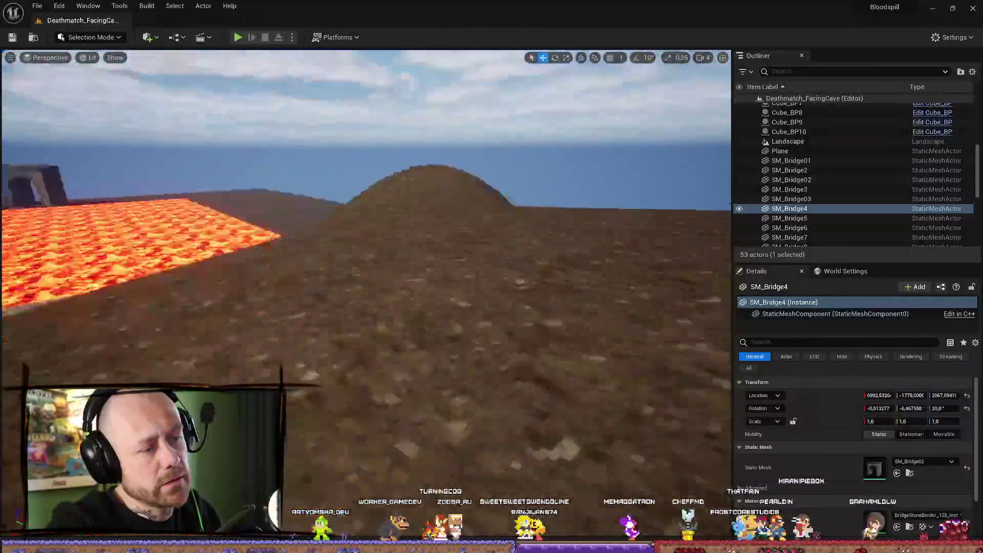
pyautogui.press('w')
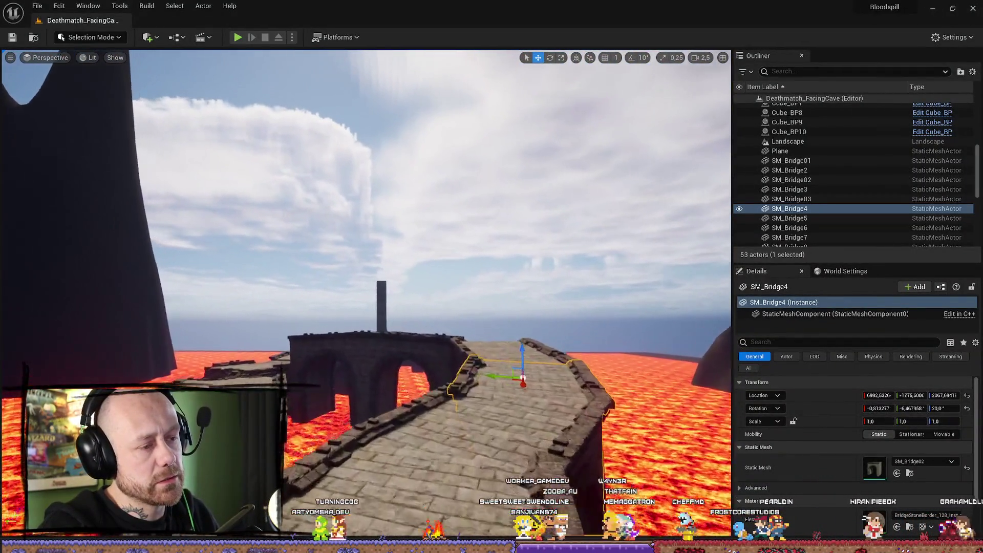
pyautogui.press('w')
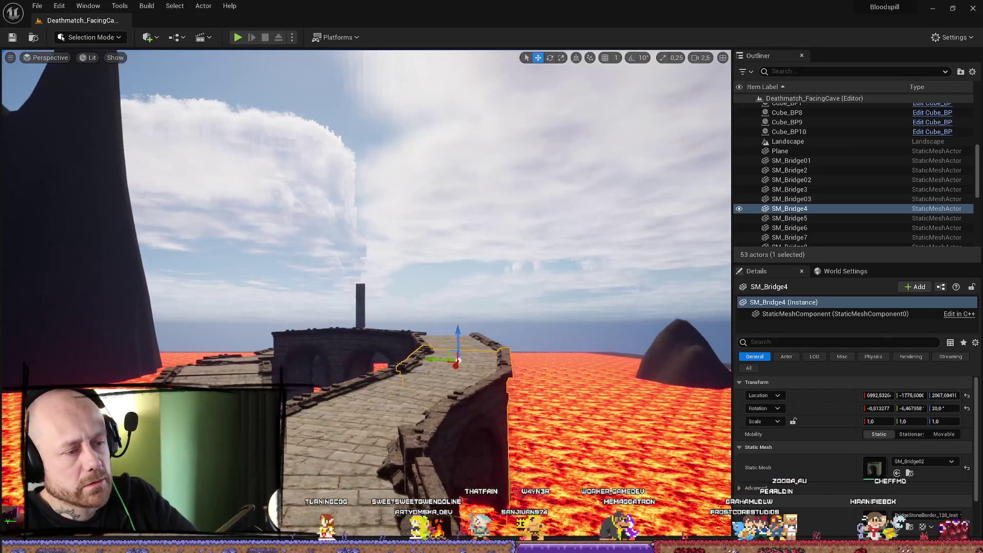
pyautogui.press('d')
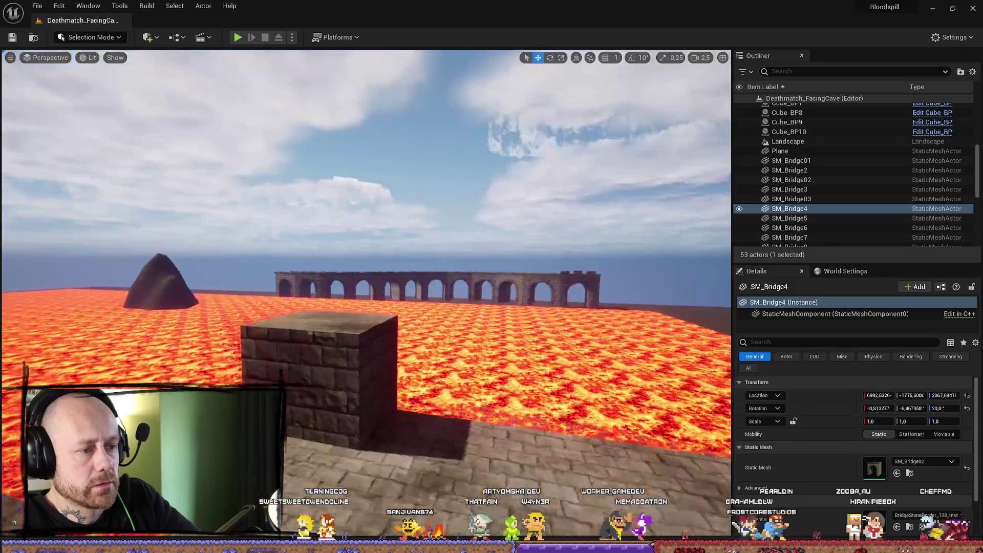
pyautogui.press('w')
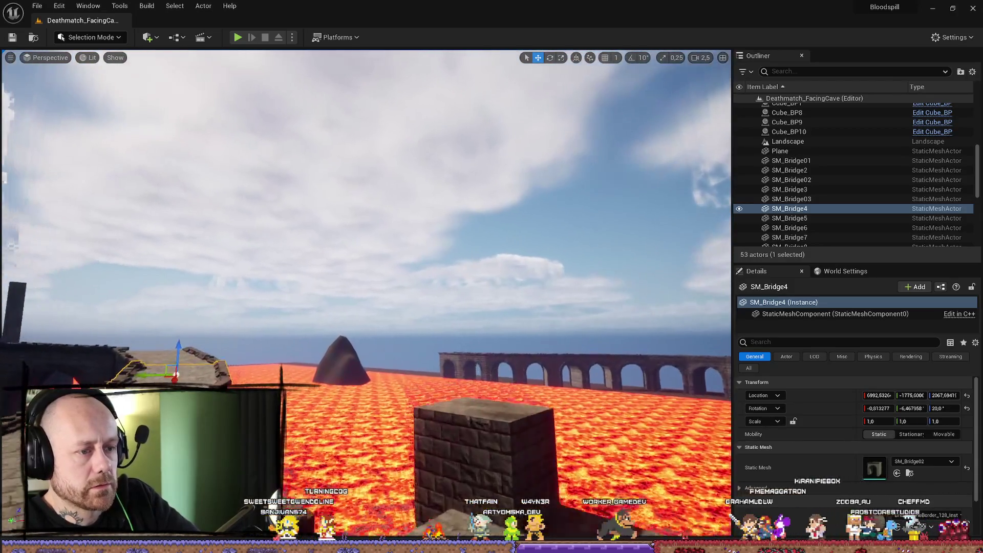
pyautogui.press('s')
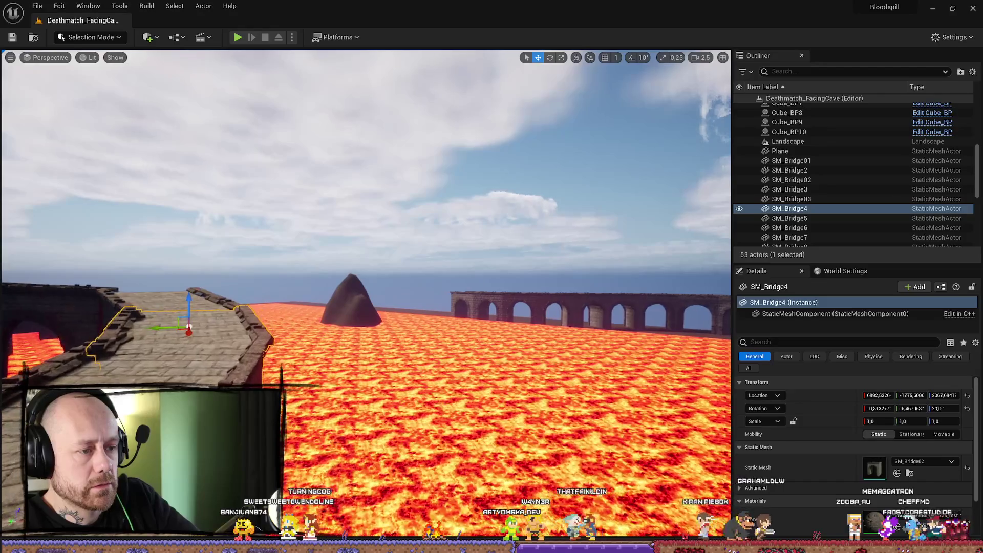
pyautogui.press('a')
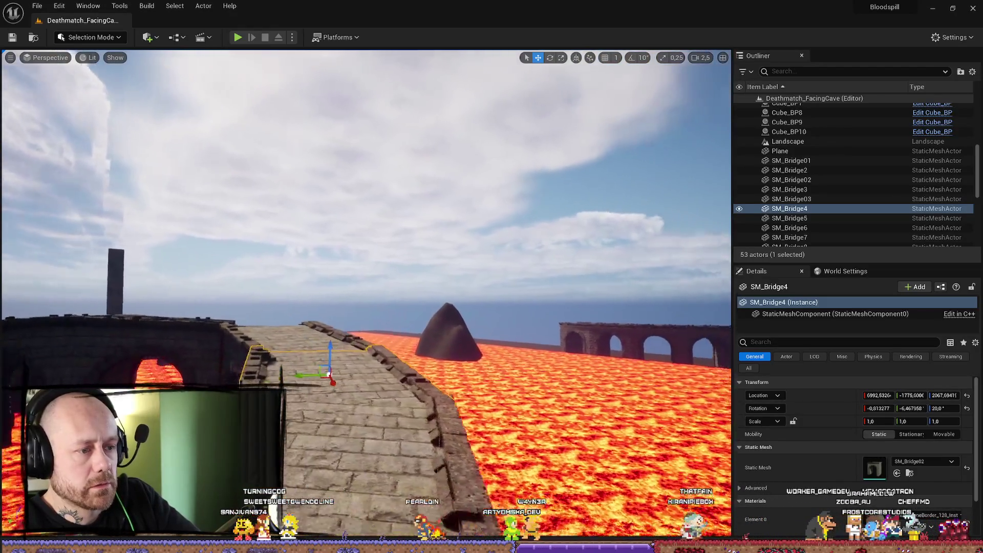
pyautogui.press('d')
# - Fly out to the mountain and back, overlook the whole bridge layout, then switch to Discord
pyautogui.press('w')
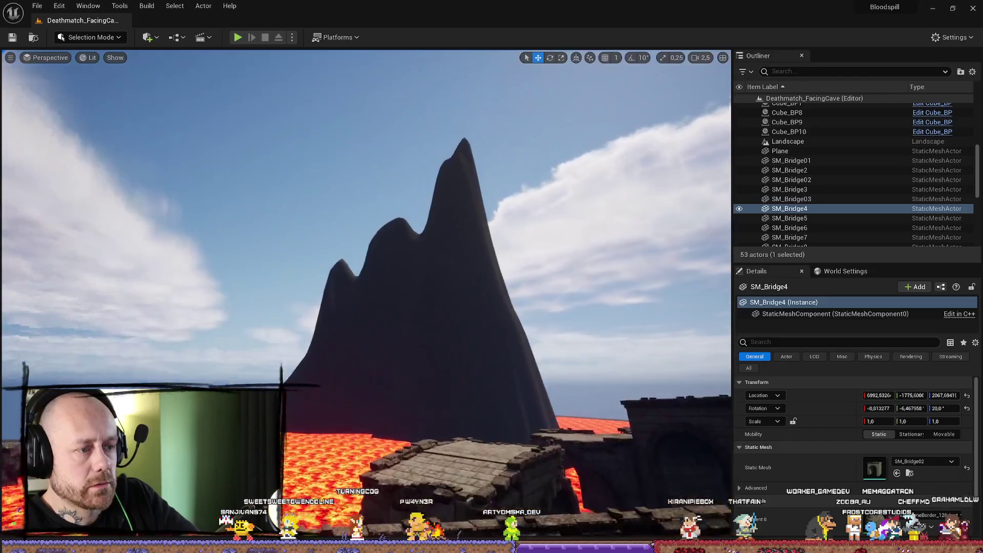
pyautogui.press('s')
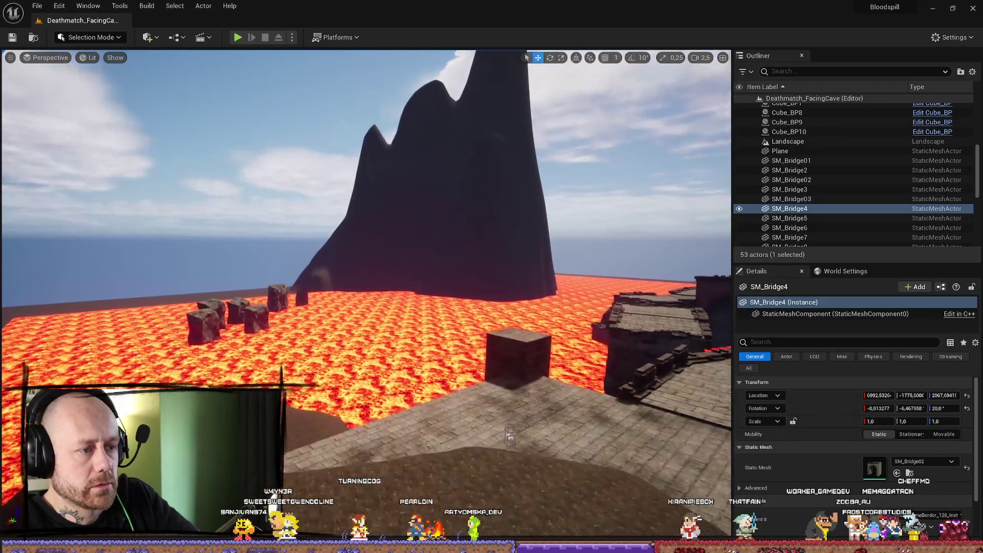
pyautogui.press('w')
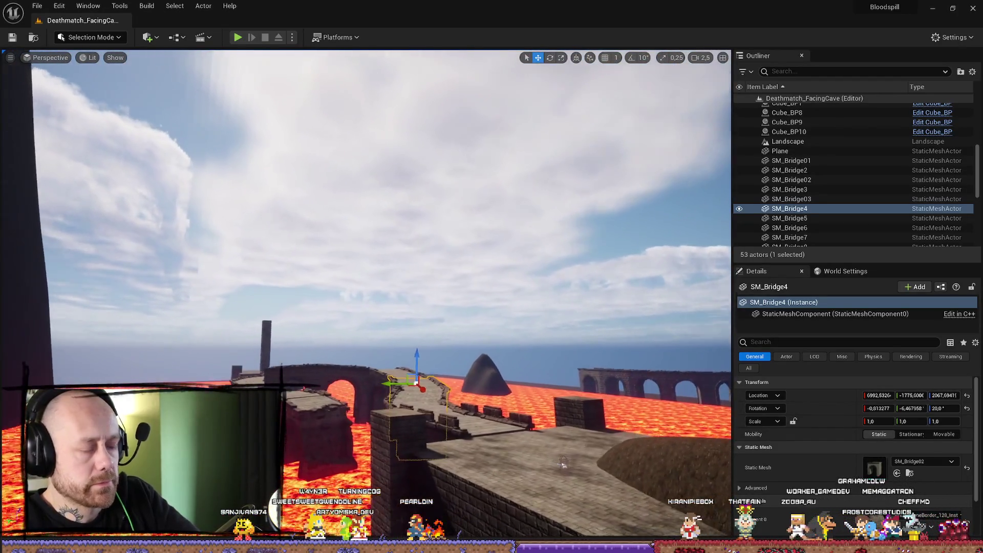
pyautogui.press('w')
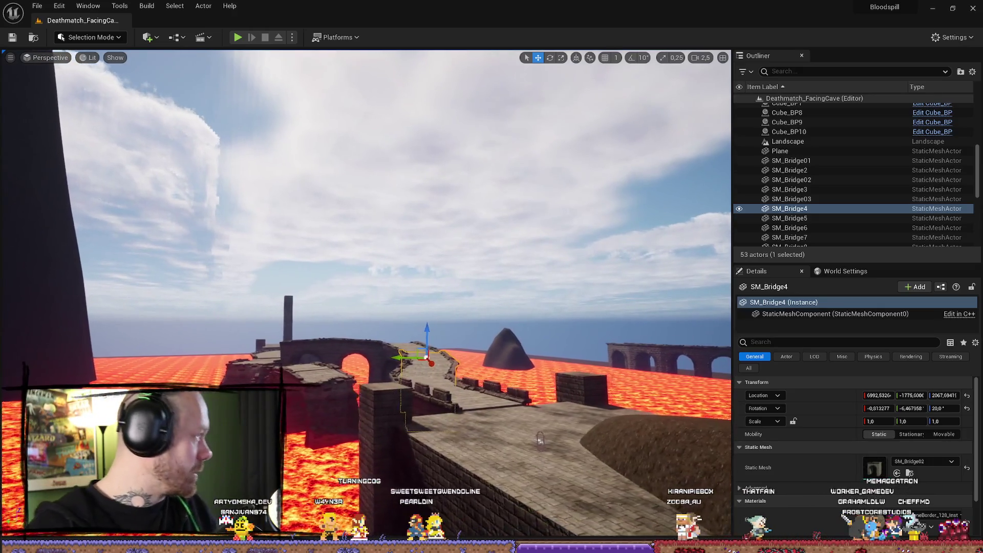
pyautogui.press('s')
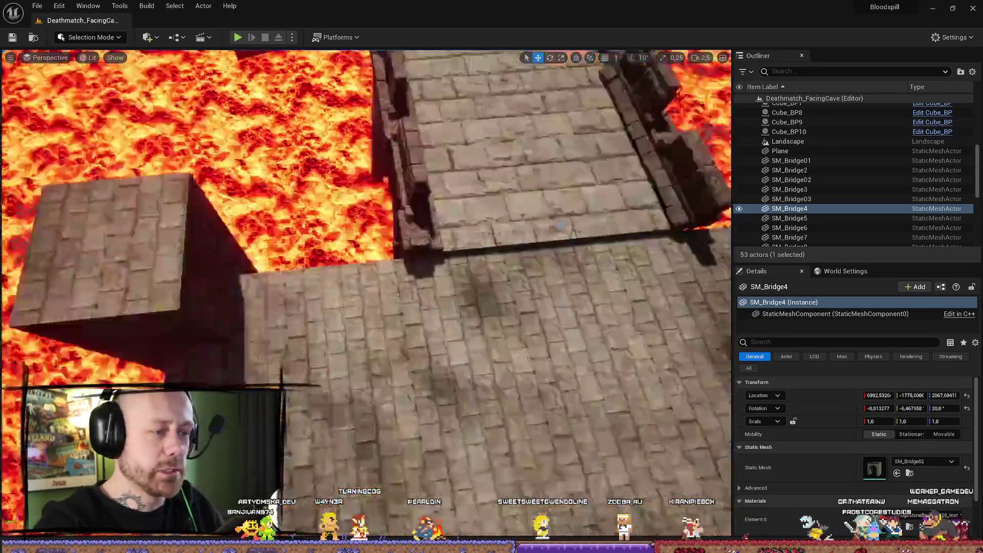
pyautogui.press('w')
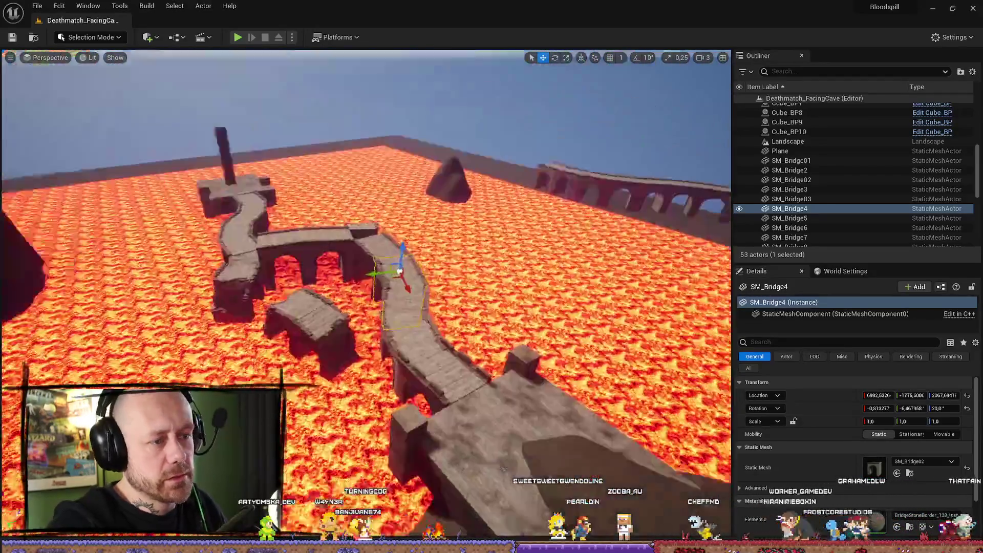
pyautogui.press('s')
pyautogui.press('w')
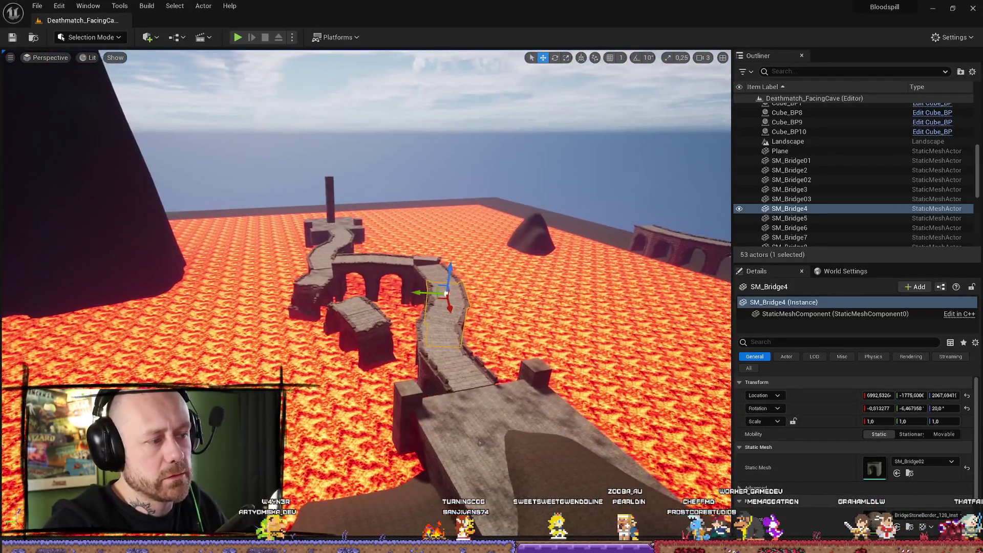
pyautogui.press('s')
pyautogui.moveTo(492, 437); pyautogui.dragTo(485, 432)
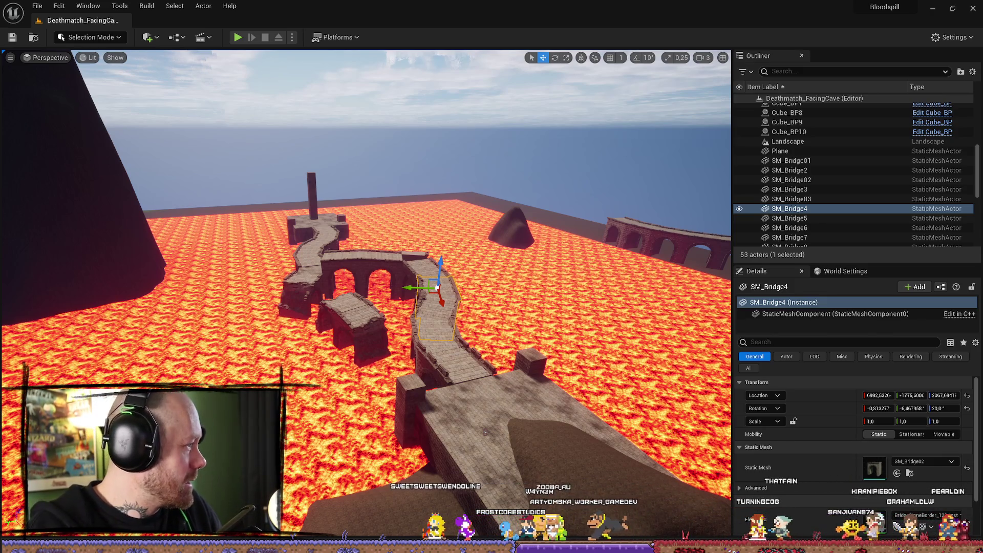
pyautogui.hotkey('alt', 'Tab')
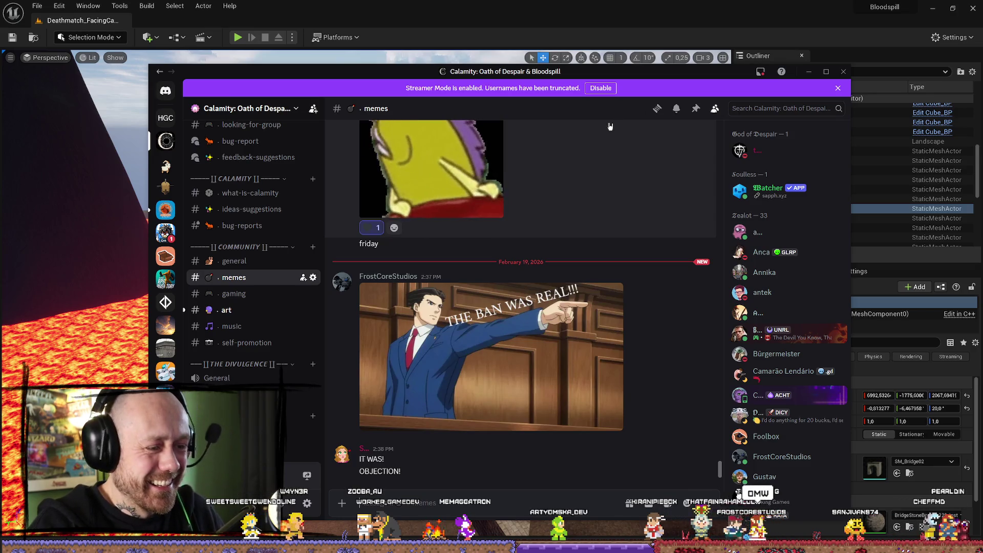
# - Drag the Discord window aside to read the memes channel
pyautogui.moveTo(660, 77)
pyautogui.mouseDown()
pyautogui.moveTo(669, 74)
pyautogui.moveTo(598, 73)
pyautogui.moveTo(982, 72)
pyautogui.mouseUp()
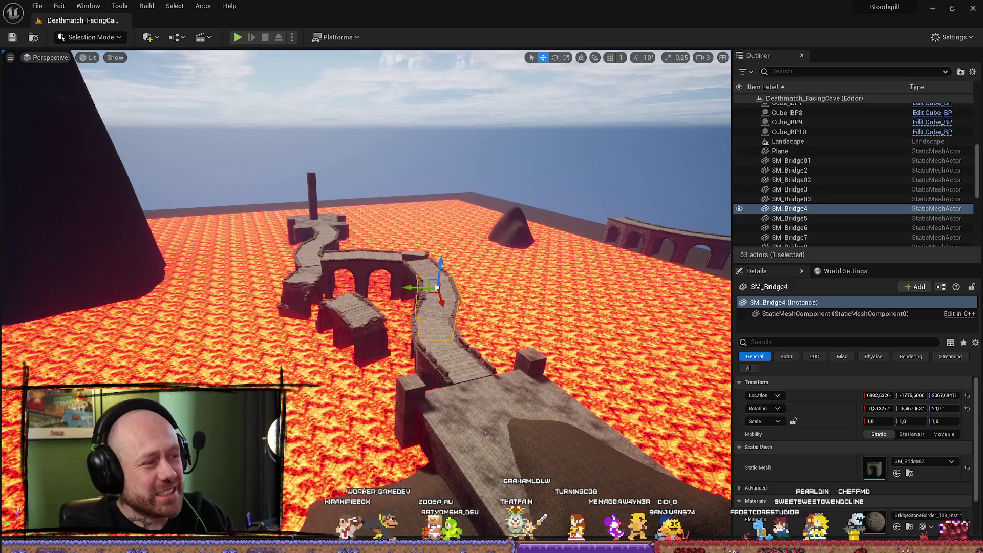
# - Fly above the linked arched bridge sections from several angles and select SM_Bridge11
pyautogui.moveTo(485, 431); pyautogui.dragTo(539, 216)
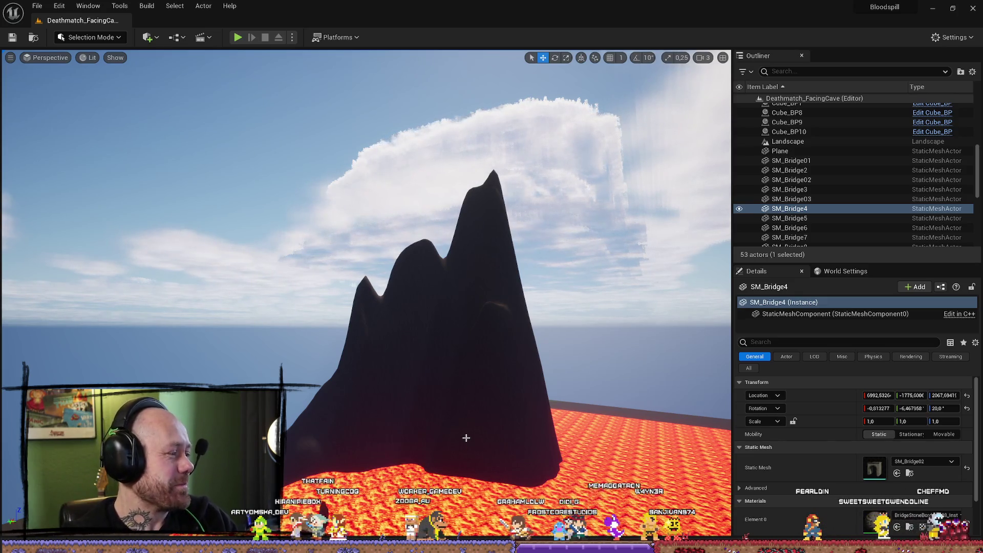
pyautogui.moveTo(477, 410); pyautogui.dragTo(441, 296)
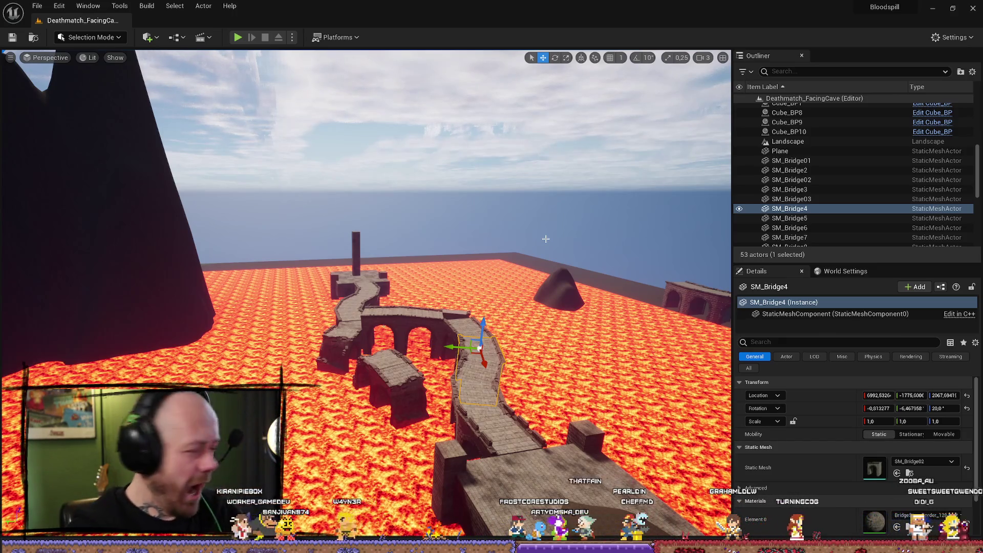
pyautogui.moveTo(572, 292)
pyautogui.mouseDown()
pyautogui.moveTo(568, 317)
pyautogui.moveTo(553, 320)
pyautogui.moveTo(540, 292)
pyautogui.mouseUp()
pyautogui.moveTo(365, 295)
pyautogui.mouseDown()
pyautogui.moveTo(343, 266)
pyautogui.moveTo(322, 323)
pyautogui.moveTo(365, 270)
pyautogui.mouseUp()
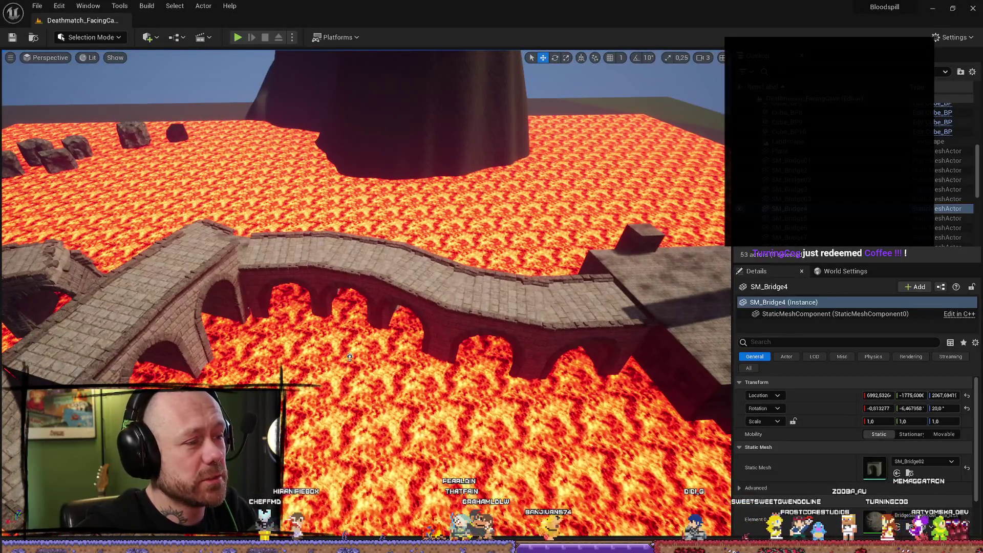
pyautogui.moveTo(350, 356); pyautogui.dragTo(461, 404)
pyautogui.click(463, 406)
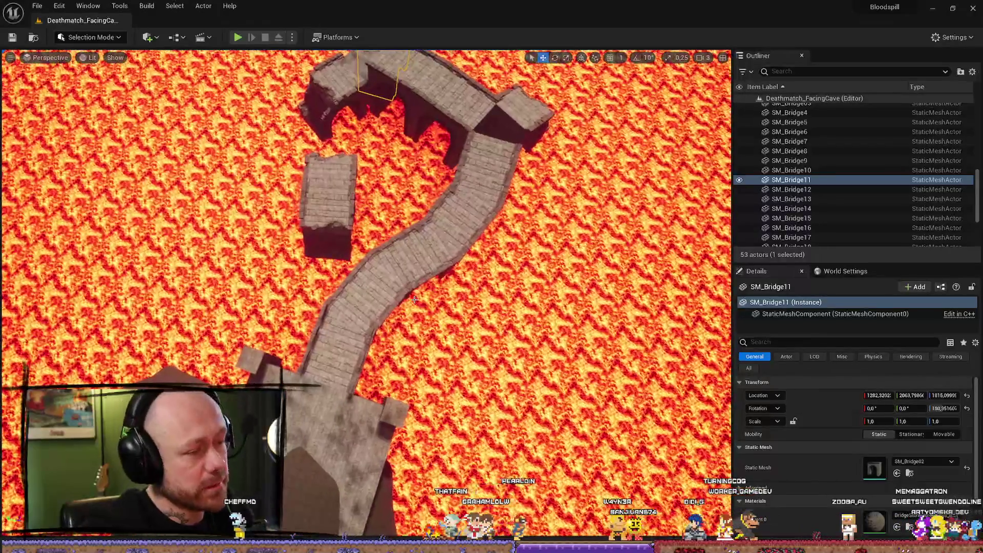
pyautogui.click(372, 286)
pyautogui.keyDown('ctrl'); pyautogui.click(435, 260); pyautogui.keyUp('ctrl')
pyautogui.keyDown('ctrl'); pyautogui.click(440, 230); pyautogui.keyUp('ctrl')
pyautogui.keyDown('ctrl'); pyautogui.click(483, 190); pyautogui.keyUp('ctrl')
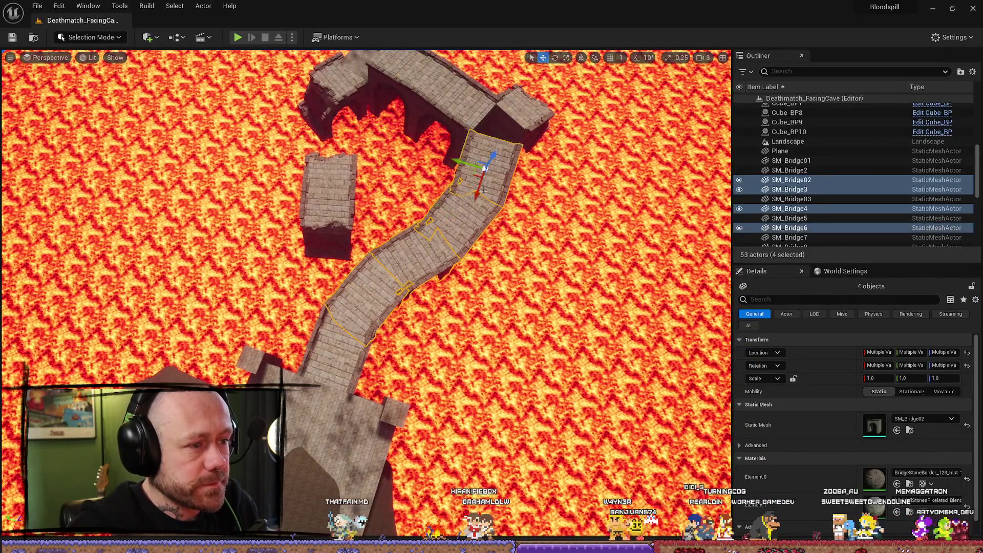
pyautogui.scroll(-5, 558, 176)
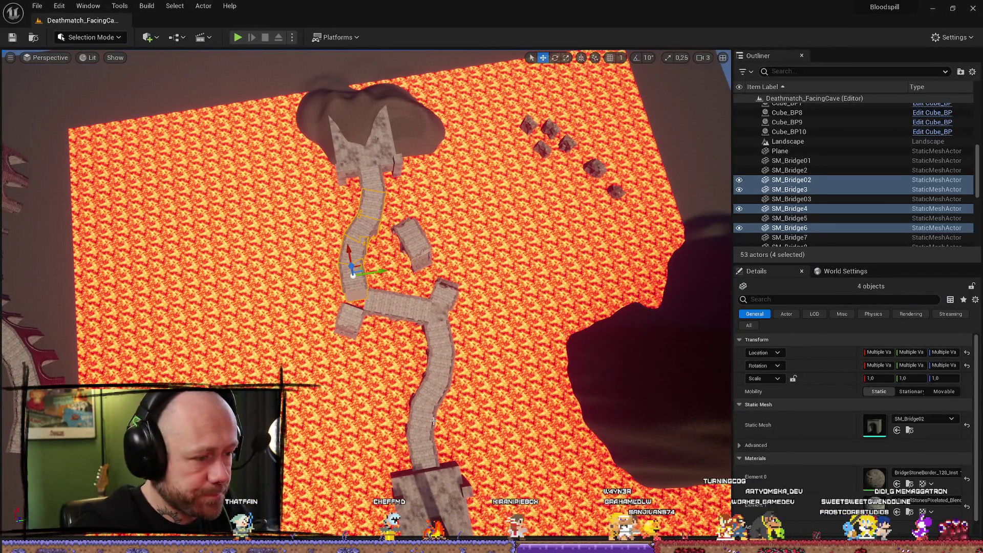
pyautogui.click(417, 412)
pyautogui.keyDown('ctrl'); pyautogui.click(429, 392); pyautogui.keyUp('ctrl')
pyautogui.keyDown('ctrl'); pyautogui.click(438, 373); pyautogui.keyUp('ctrl')
pyautogui.keyDown('ctrl'); pyautogui.click(441, 348); pyautogui.keyUp('ctrl')
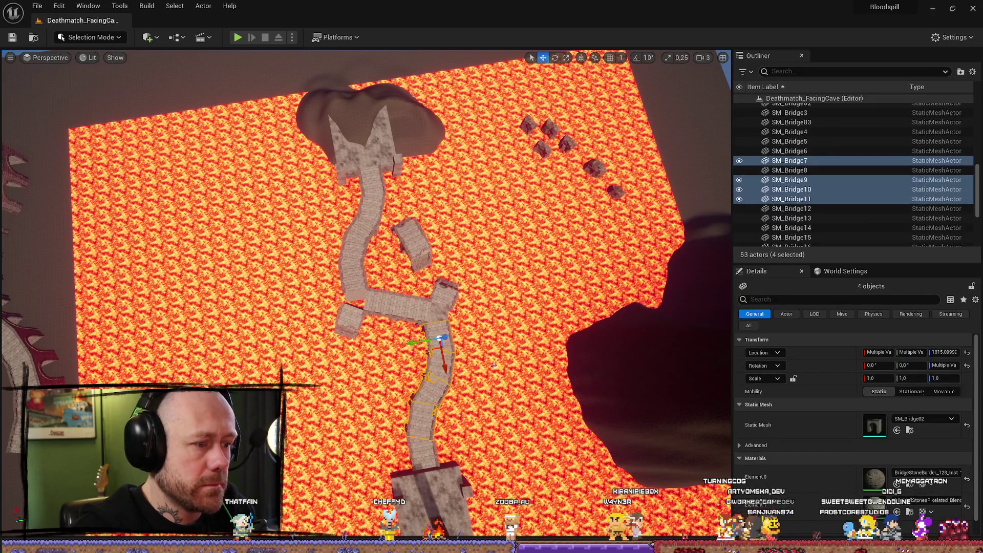
pyautogui.press('Delete')
pyautogui.click(356, 276)
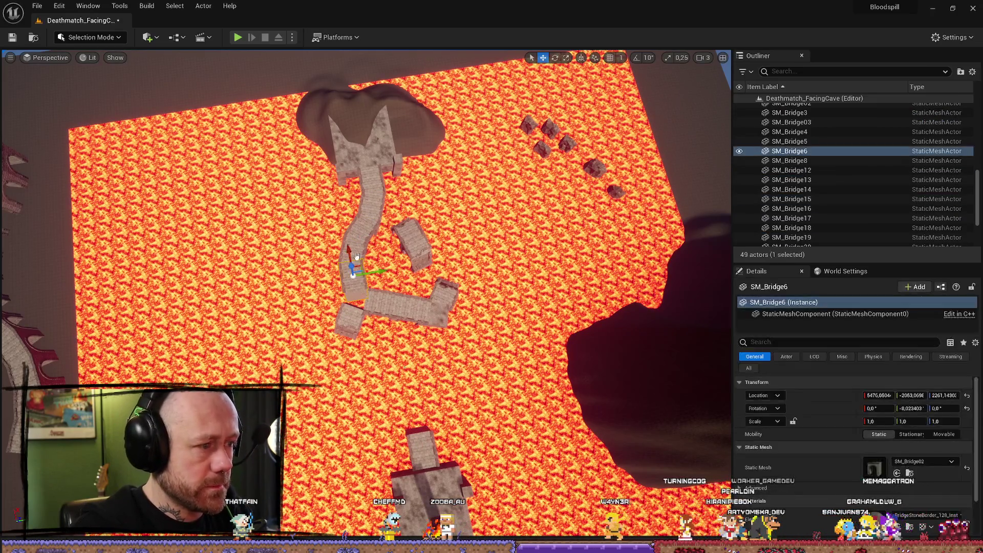
pyautogui.keyDown('ctrl'); pyautogui.click(368, 233); pyautogui.keyUp('ctrl')
pyautogui.keyDown('ctrl'); pyautogui.click(377, 201); pyautogui.keyUp('ctrl')
pyautogui.keyDown('ctrl'); pyautogui.click(373, 195); pyautogui.keyUp('ctrl')
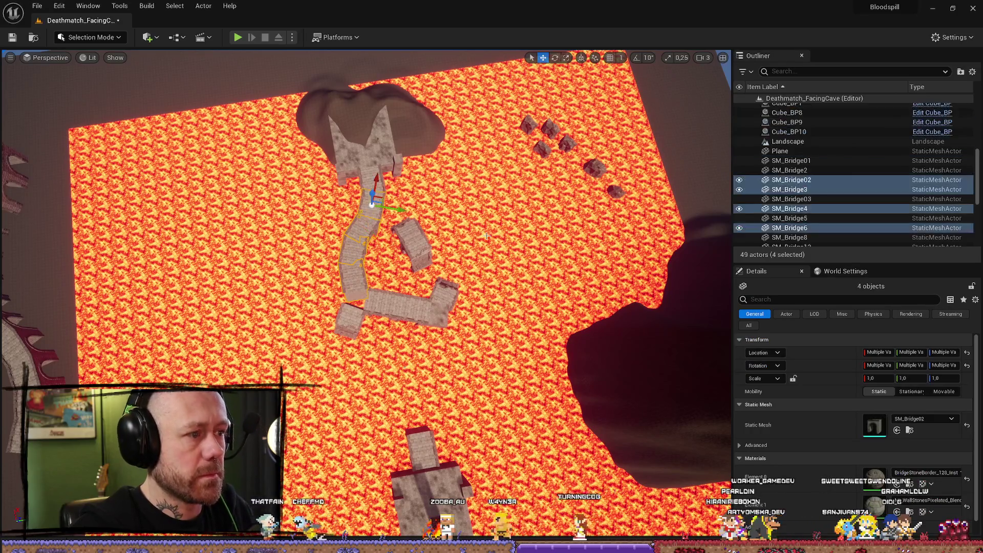
pyautogui.hotkey('ctrl', 'z')
pyautogui.hotkey('ctrl', 'z')
pyautogui.hotkey('ctrl', 'z')
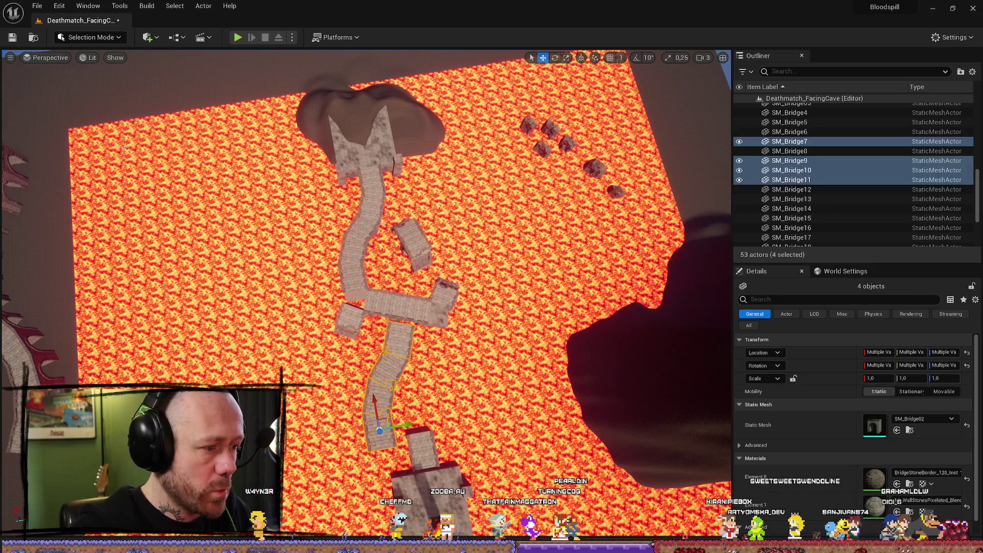
pyautogui.hotkey('ctrl', 'space')
pyautogui.hotkey('ctrl', 'space')
# - Turn the four lower bridge pieces about 180° and move them up and left over the lava
pyautogui.scroll(5, 366, 230)
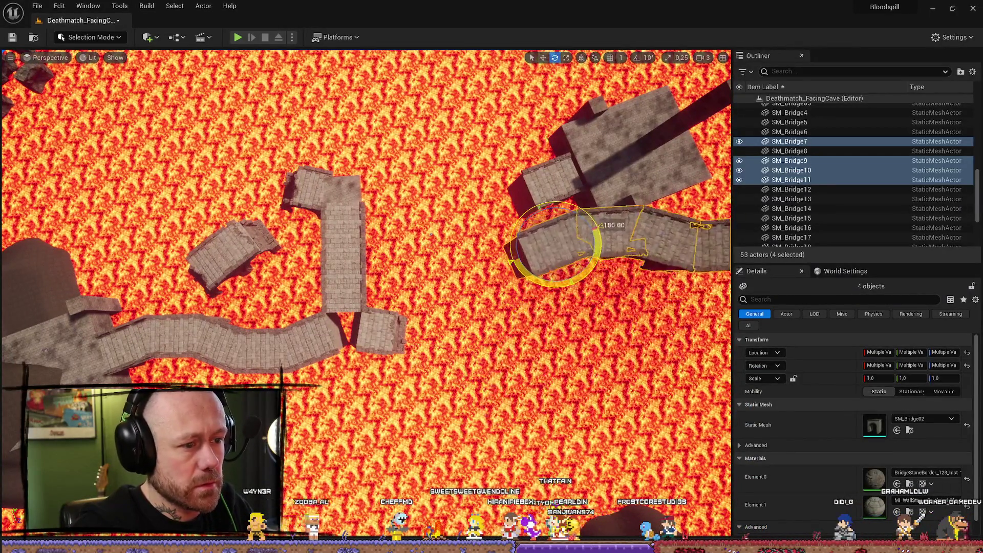
pyautogui.moveTo(594, 231); pyautogui.dragTo(588, 212)
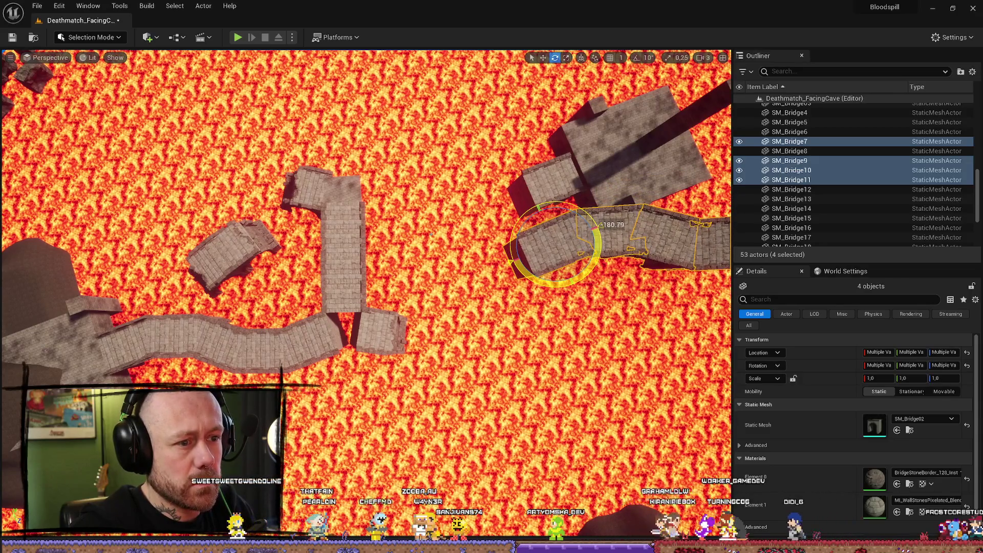
pyautogui.moveTo(596, 228); pyautogui.dragTo(596, 229)
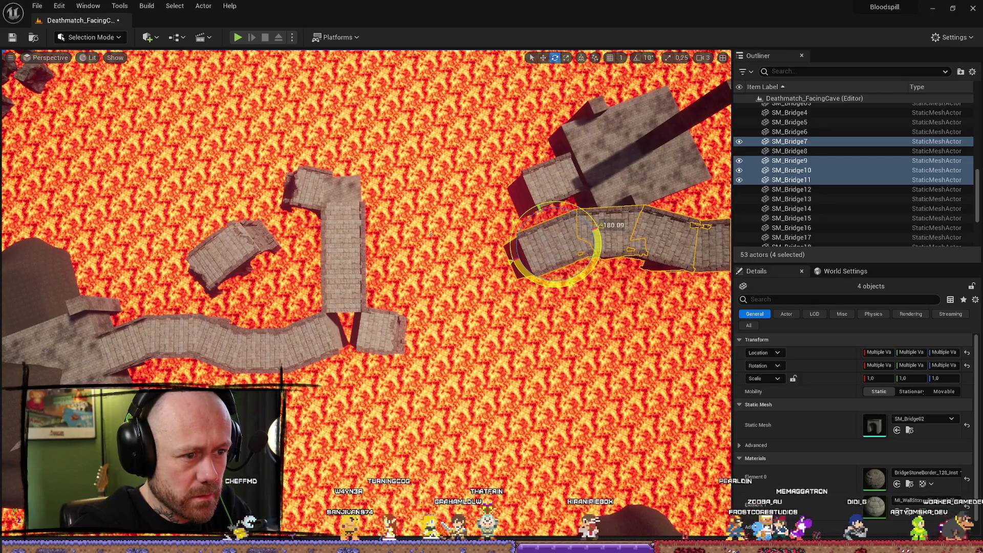
pyautogui.press('w')
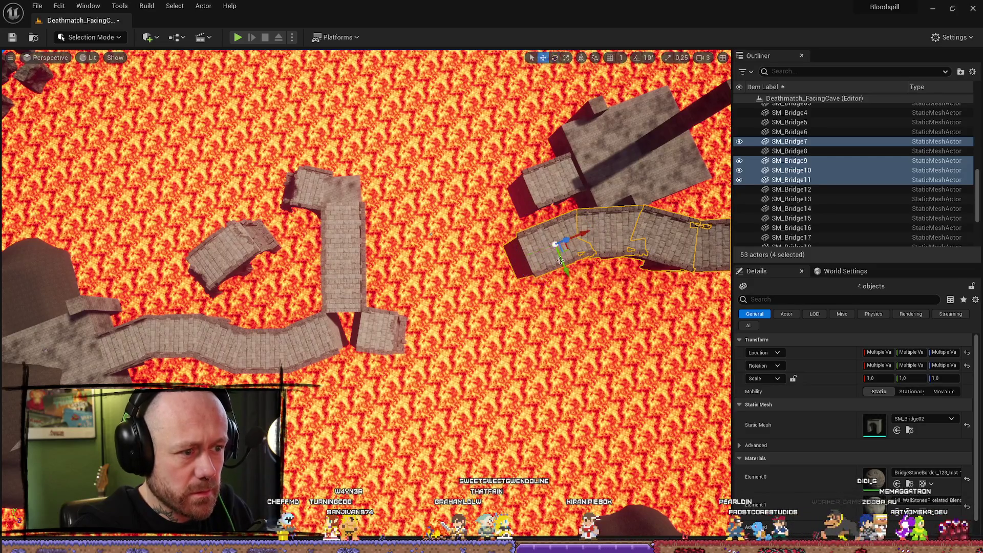
pyautogui.moveTo(551, 211)
pyautogui.mouseDown()
pyautogui.moveTo(457, 245)
pyautogui.moveTo(439, 277)
pyautogui.mouseUp()
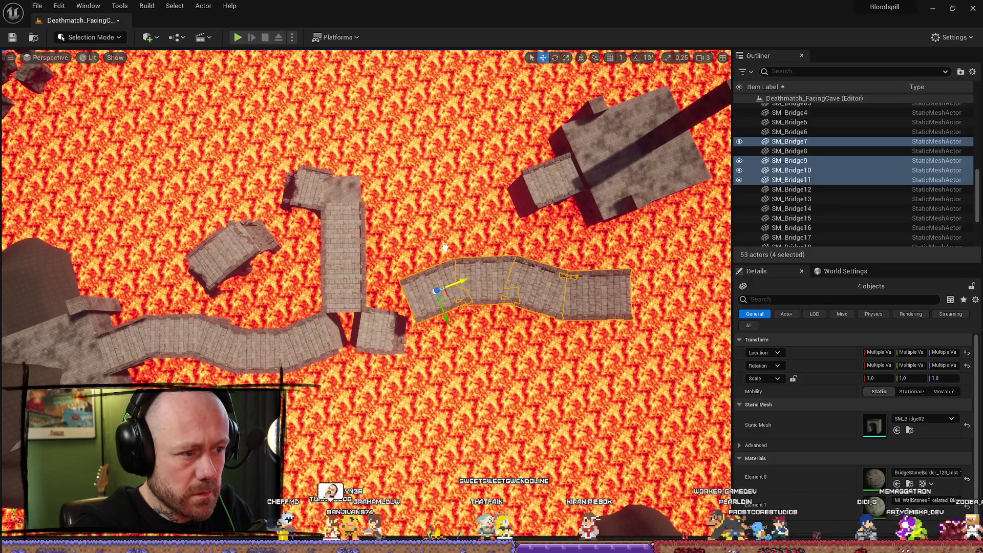
pyautogui.moveTo(449, 326); pyautogui.dragTo(375, 200)
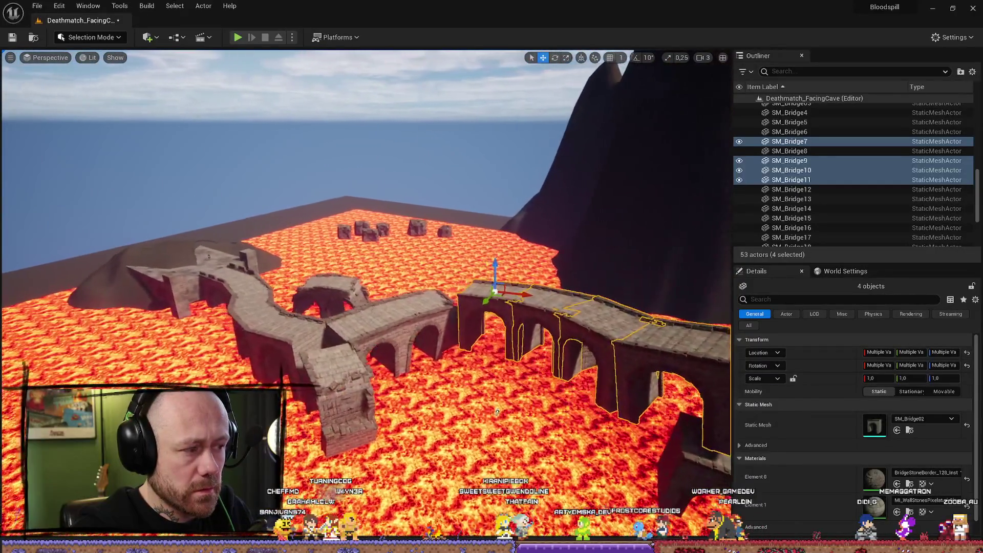
pyautogui.moveTo(501, 412); pyautogui.dragTo(558, 341)
pyautogui.moveTo(390, 506); pyautogui.dragTo(461, 456)
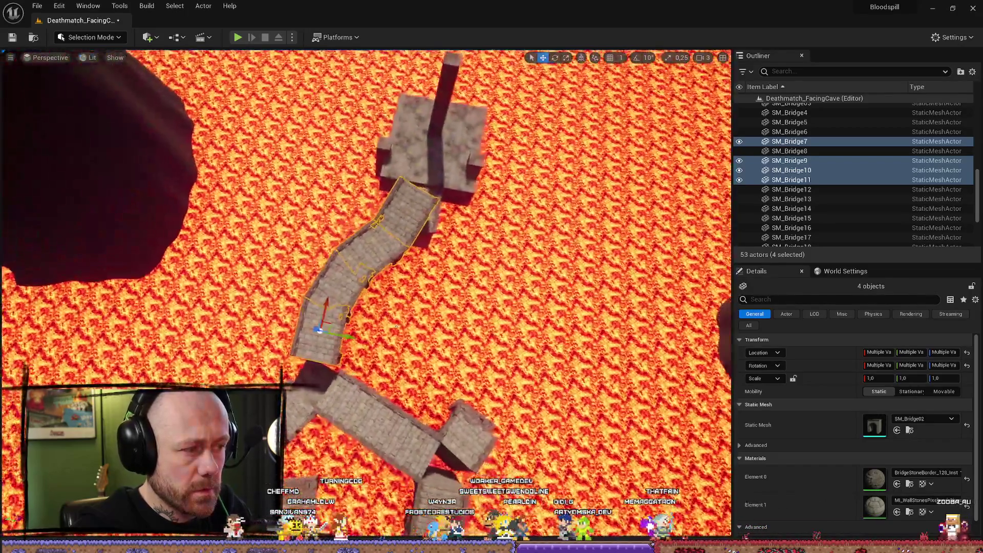
pyautogui.moveTo(396, 325); pyautogui.dragTo(296, 305)
# - Undo the last move, re-rotate the pieces about 159°, then delete all four
pyautogui.hotkey('ctrl', 'z')
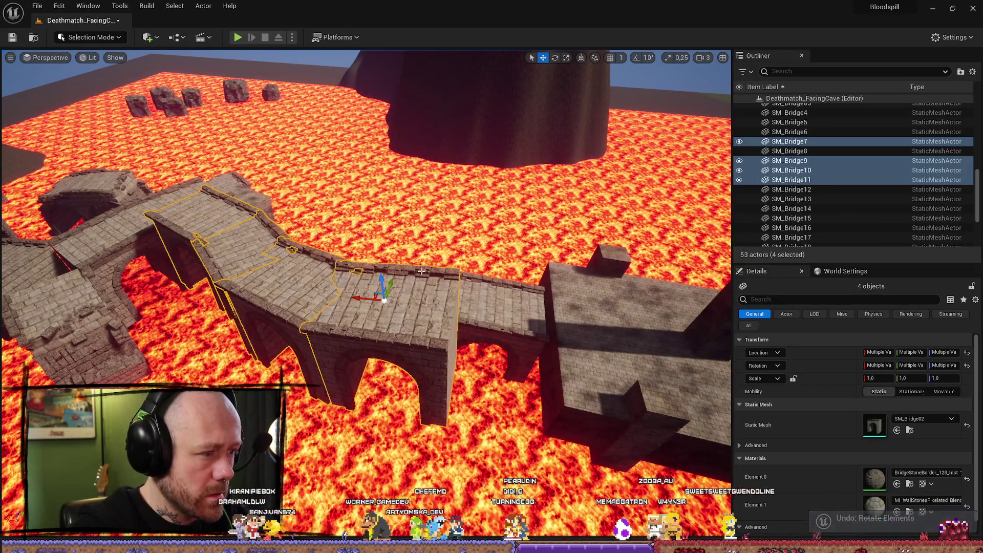
pyautogui.moveTo(394, 282)
pyautogui.mouseDown()
pyautogui.moveTo(414, 225)
pyautogui.moveTo(460, 153)
pyautogui.moveTo(477, 166)
pyautogui.mouseUp()
pyautogui.press('e')
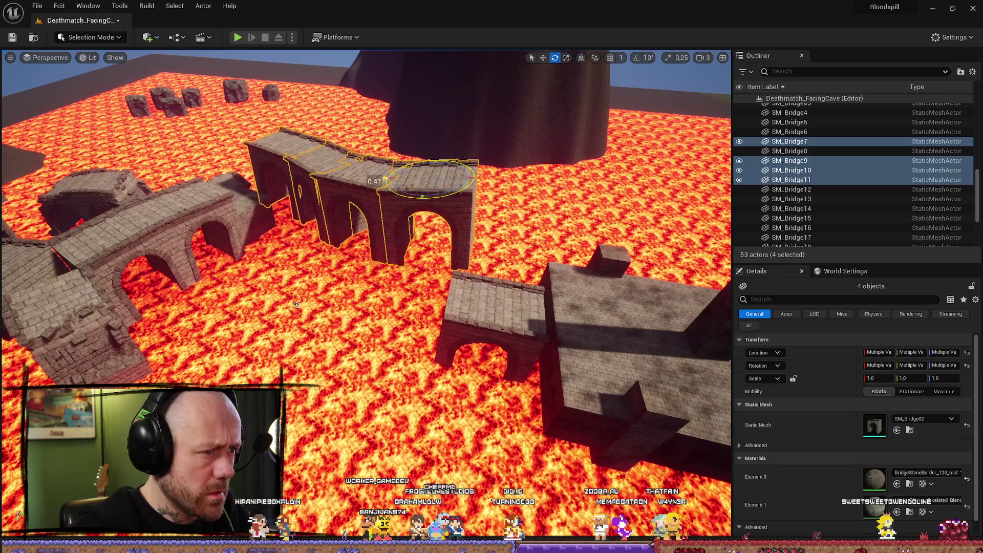
pyautogui.moveTo(296, 305); pyautogui.dragTo(296, 305)
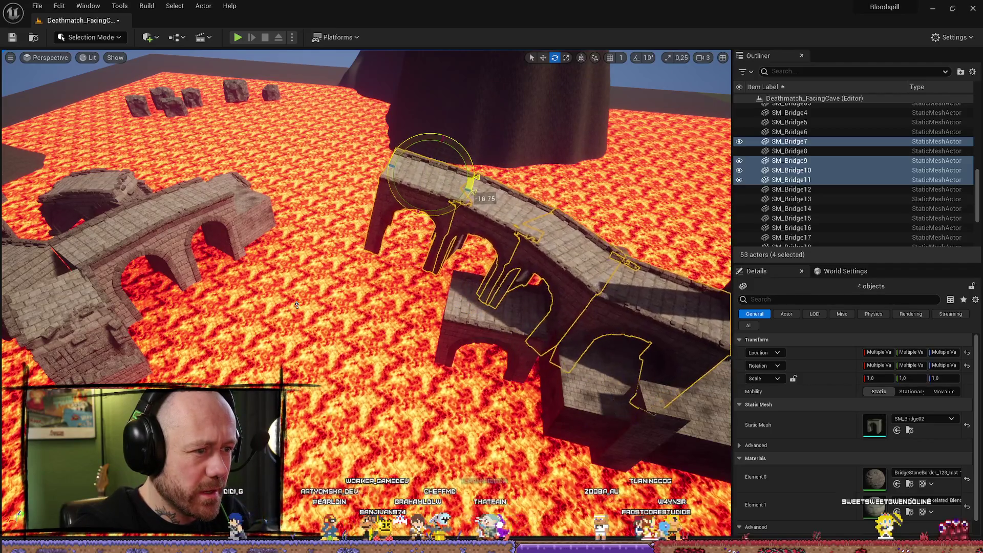
pyautogui.moveTo(297, 305)
pyautogui.mouseDown()
pyautogui.moveTo(316, 338)
pyautogui.moveTo(692, 338)
pyautogui.mouseUp()
pyautogui.press('Delete')
# - Select the four curved bridge pieces and pull a duplicate copy to the lower left
pyautogui.click(268, 209)
pyautogui.keyDown('ctrl'); pyautogui.click(353, 261); pyautogui.keyUp('ctrl')
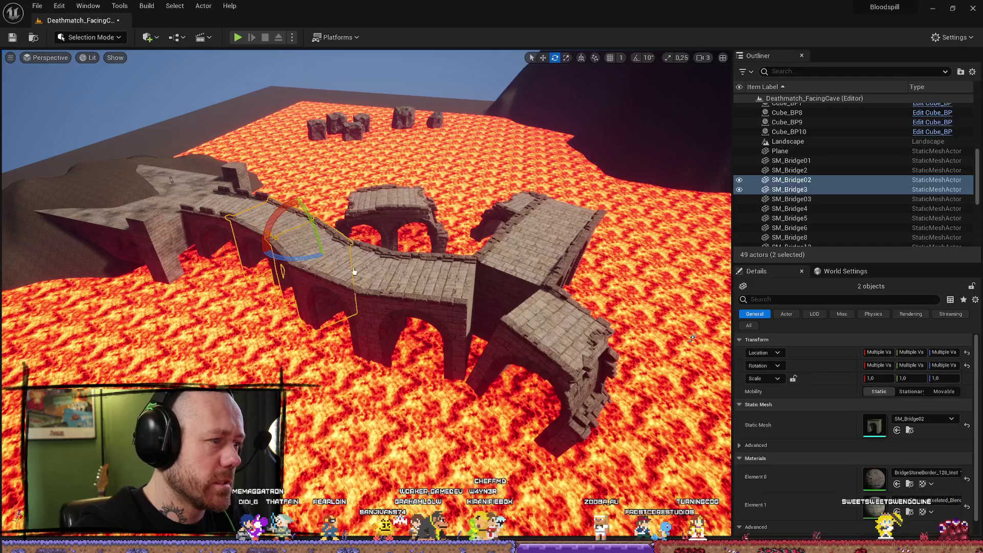
pyautogui.keyDown('ctrl'); pyautogui.click(394, 272); pyautogui.keyUp('ctrl')
pyautogui.keyDown('ctrl'); pyautogui.click(437, 285); pyautogui.keyUp('ctrl')
pyautogui.press('w')
pyautogui.hotkey('ctrl', 'd')
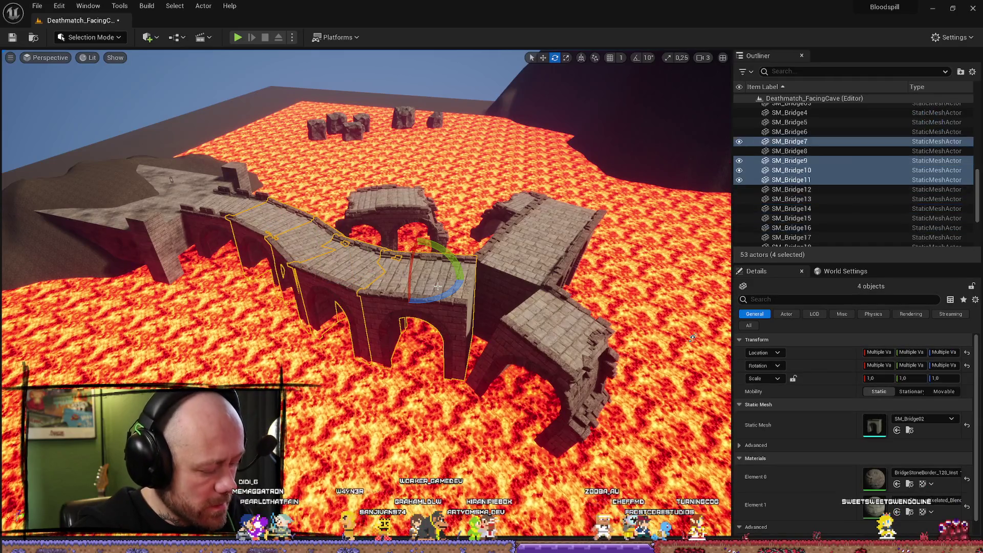
pyautogui.moveTo(435, 256)
pyautogui.mouseDown()
pyautogui.moveTo(379, 411)
pyautogui.moveTo(474, 306)
pyautogui.mouseUp()
# - Mirror the copied bridge section along X so its X scale becomes -1.0
pyautogui.rightClick(474, 306)
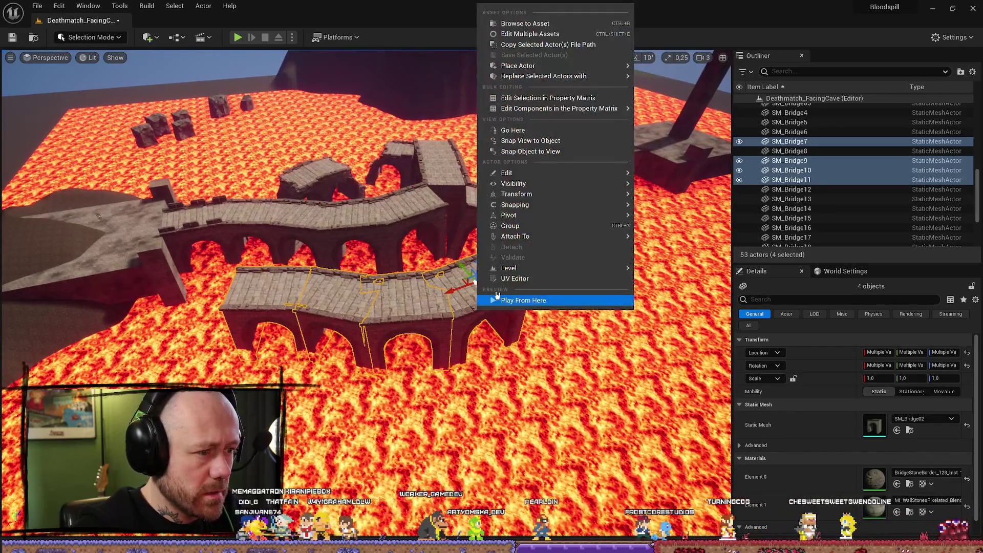
pyautogui.moveTo(538, 217)
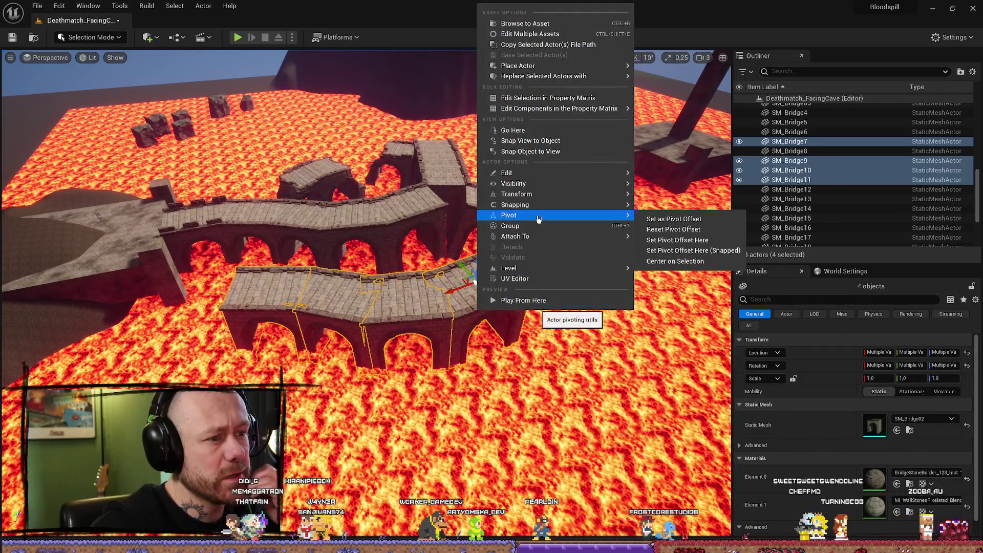
pyautogui.moveTo(564, 197)
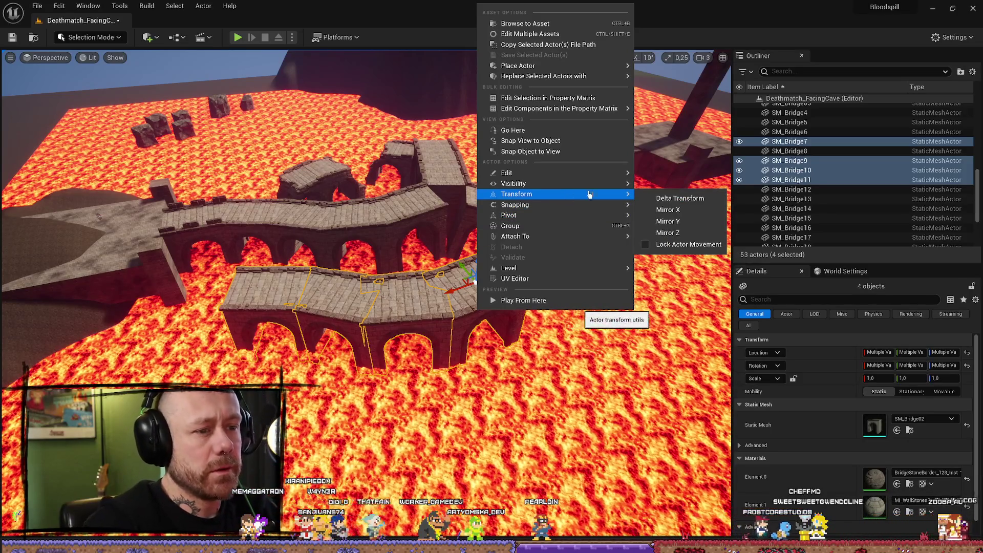
pyautogui.click(682, 223)
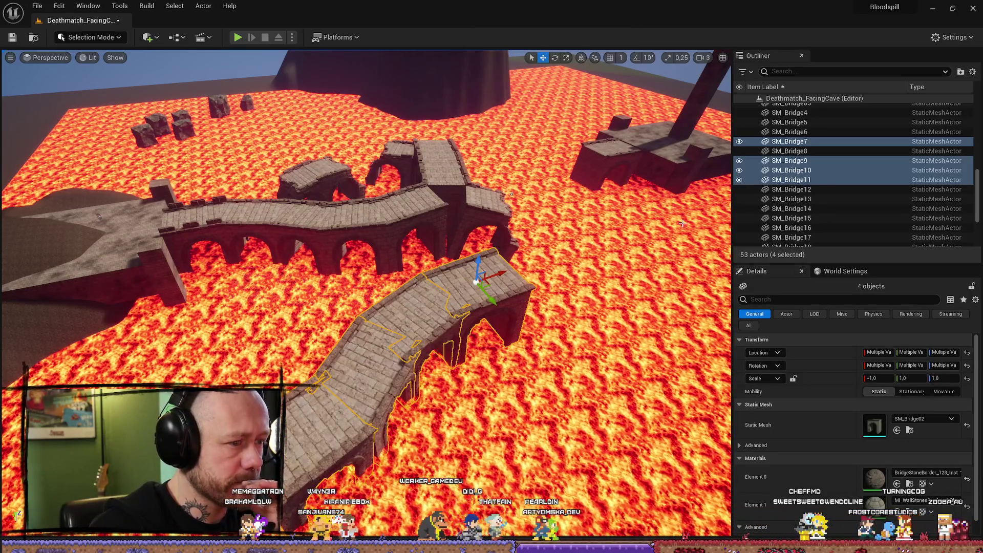
pyautogui.moveTo(366, 256)
pyautogui.mouseDown()
pyautogui.moveTo(353, 241)
pyautogui.moveTo(343, 256)
pyautogui.moveTo(328, 245)
pyautogui.moveTo(333, 255)
pyautogui.moveTo(508, 295)
pyautogui.mouseUp()
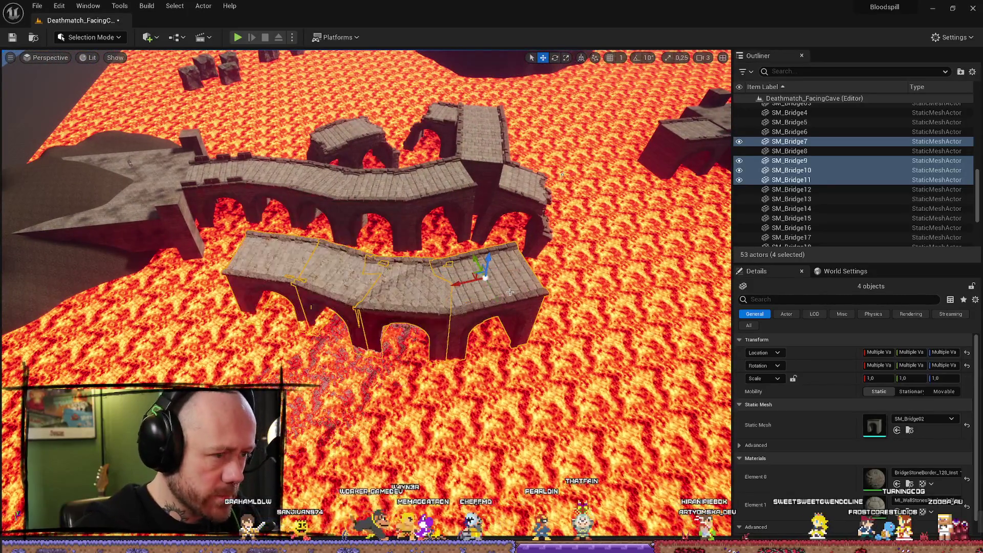
pyautogui.rightClick(497, 301)
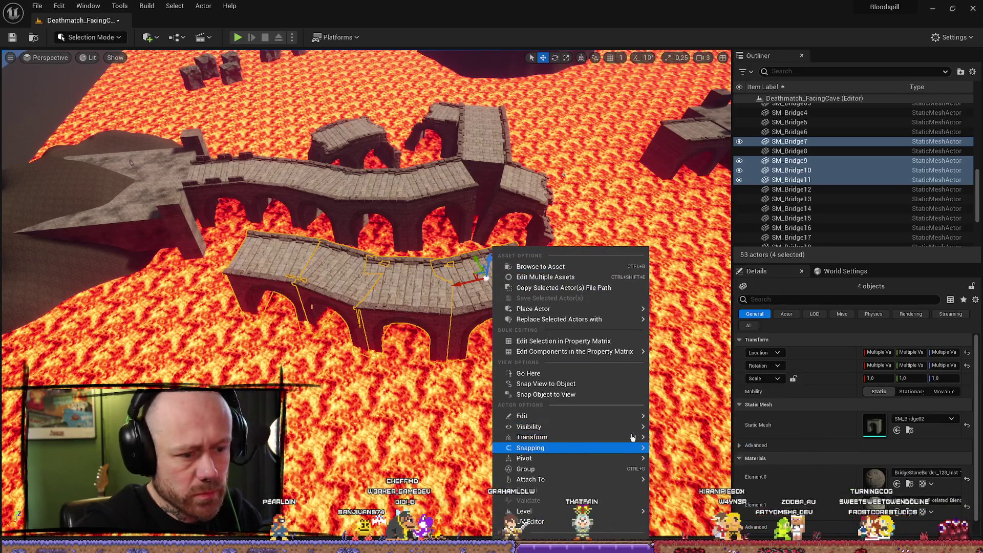
pyautogui.click(686, 453)
pyautogui.moveTo(697, 452)
pyautogui.mouseDown()
pyautogui.moveTo(475, 319)
pyautogui.moveTo(661, 493)
pyautogui.moveTo(614, 461)
pyautogui.moveTo(671, 459)
pyautogui.moveTo(640, 435)
pyautogui.moveTo(635, 501)
pyautogui.mouseUp()
pyautogui.moveTo(561, 359)
pyautogui.mouseDown()
pyautogui.moveTo(543, 389)
pyautogui.moveTo(561, 360)
pyautogui.mouseUp()
# - Frame the selected bridge section and mirror it along Z
pyautogui.hotkey('ctrl', 'space')
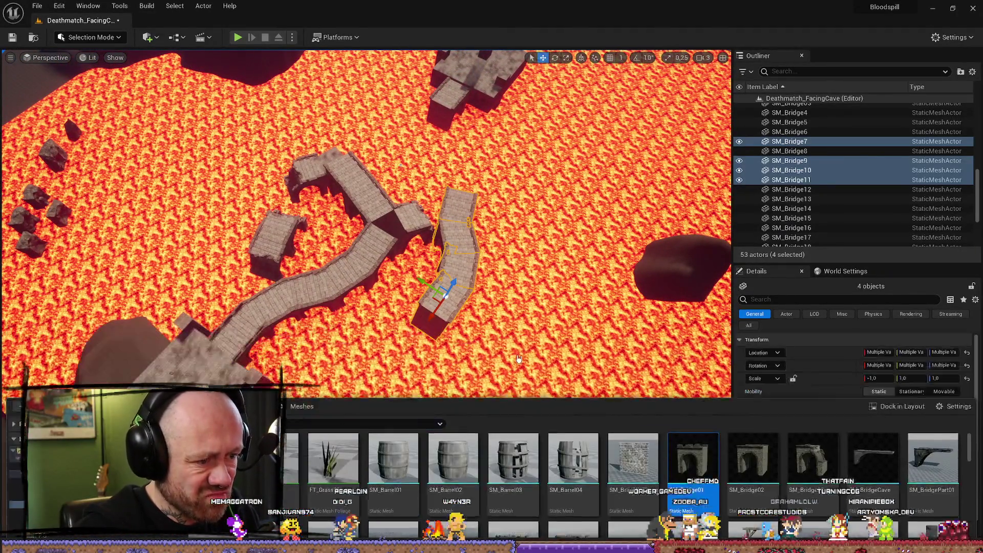
pyautogui.hotkey('ctrl', 'space')
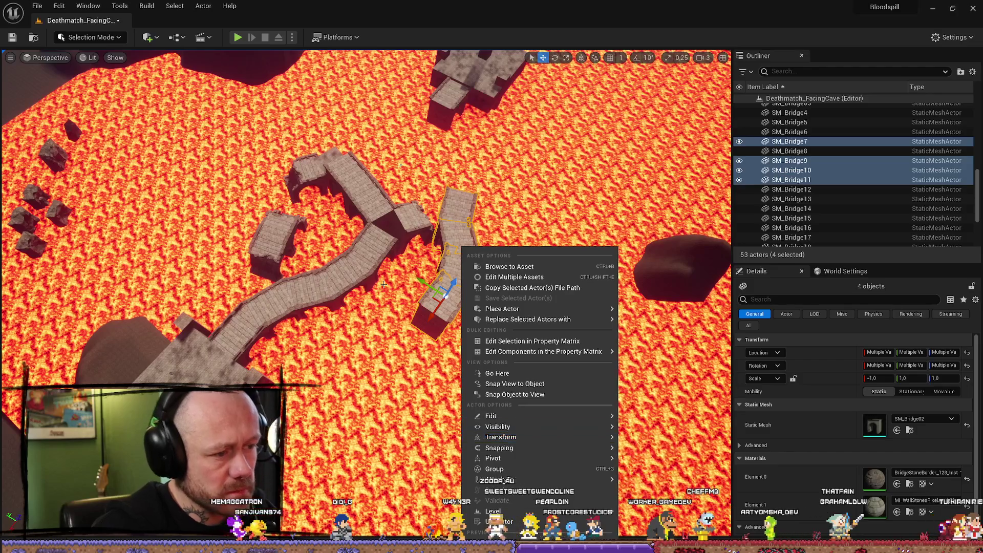
pyautogui.moveTo(456, 261); pyautogui.dragTo(451, 278)
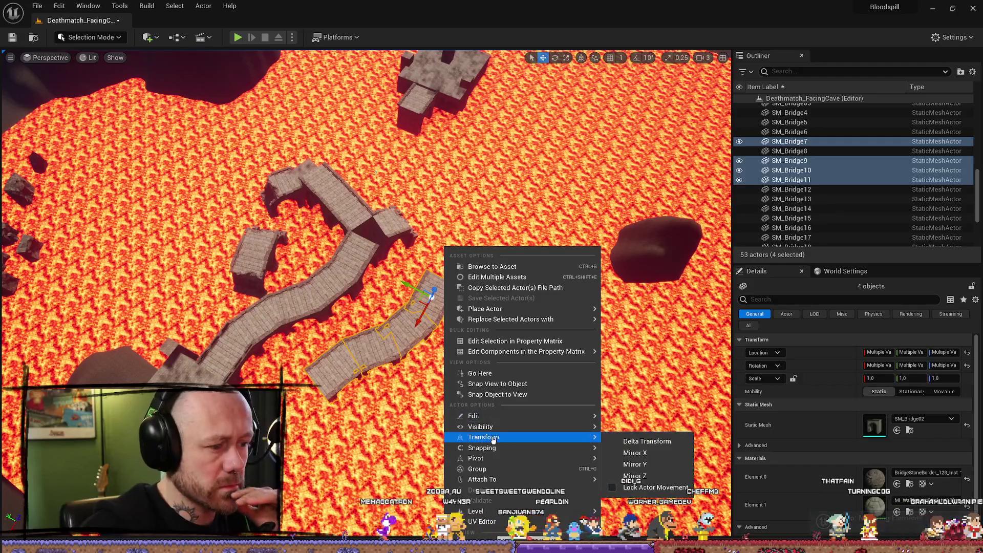
pyautogui.click(658, 476)
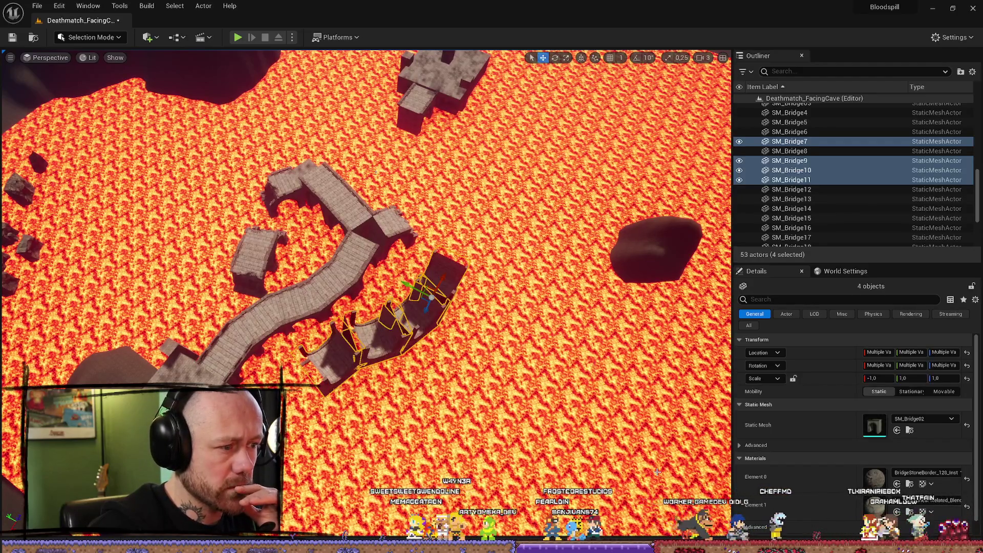
# - Select SM_Bridge10 with its neighbouring pieces and mirror them along X
pyautogui.rightClick(434, 249)
pyautogui.click(394, 317)
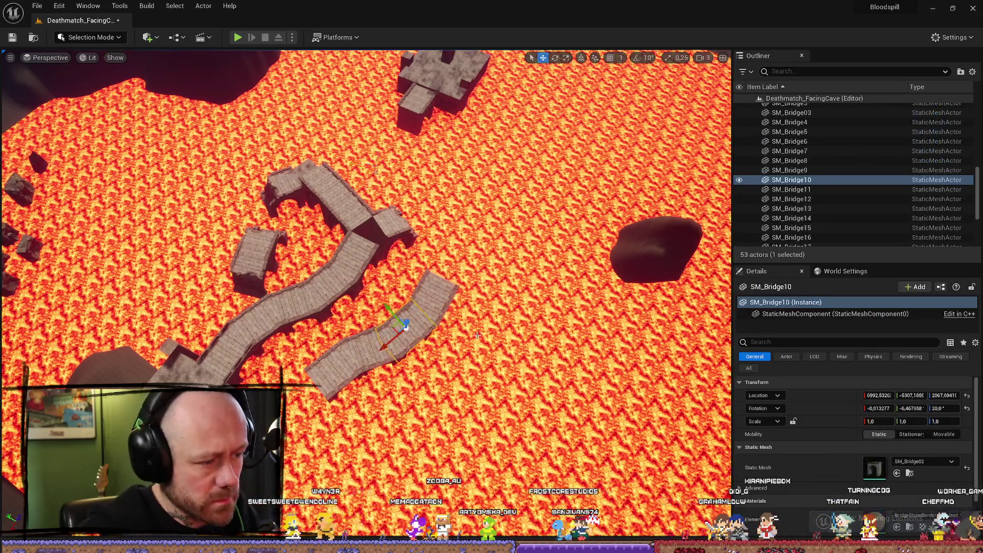
pyautogui.keyDown('ctrl'); pyautogui.click(435, 292); pyautogui.keyUp('ctrl')
pyautogui.keyDown('ctrl'); pyautogui.click(389, 338); pyautogui.keyUp('ctrl')
pyautogui.keyDown('ctrl'); pyautogui.click(333, 374); pyautogui.keyUp('ctrl')
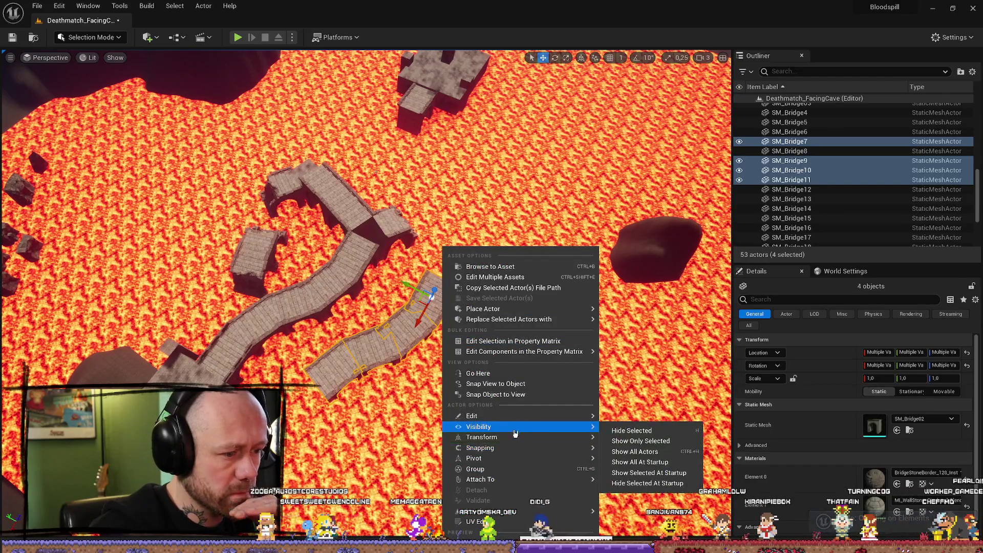
pyautogui.click(633, 453)
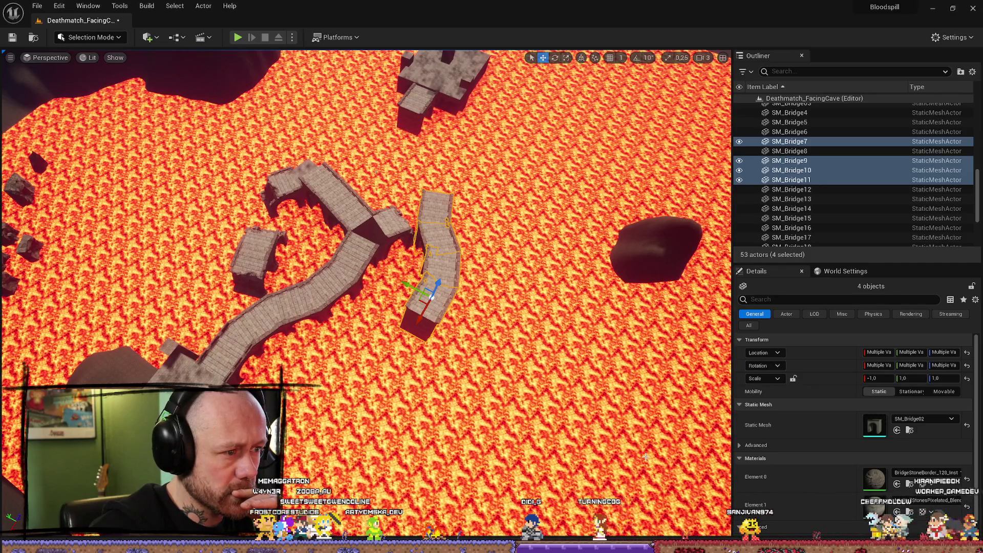
# - Mirror the section once more so it faces a new orientation with X scale 1.0
pyautogui.rightClick(445, 294)
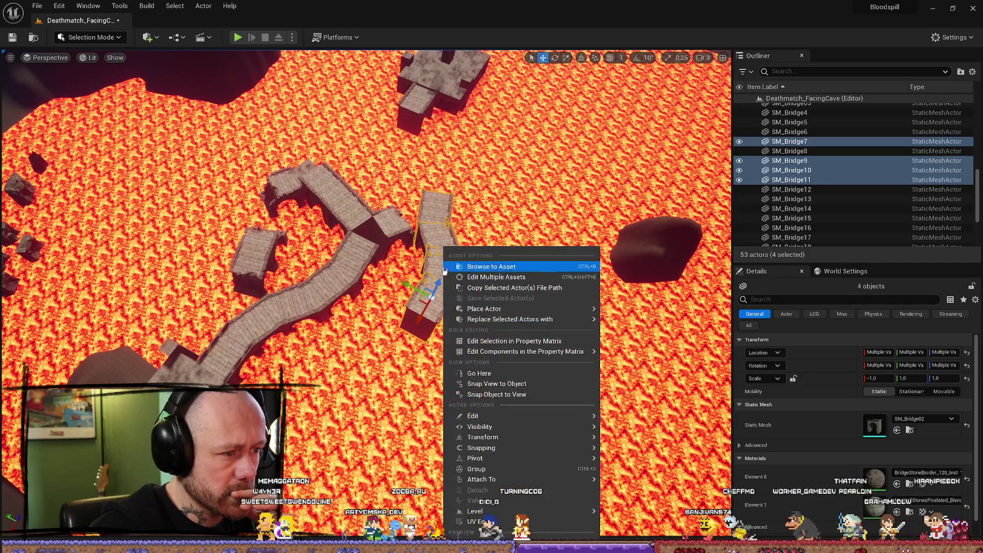
pyautogui.moveTo(494, 436)
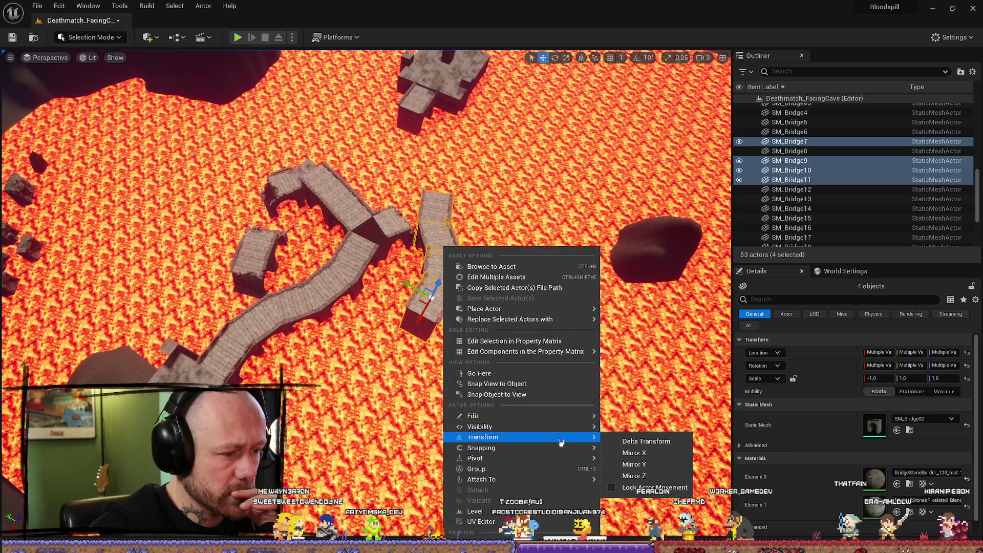
pyautogui.click(634, 464)
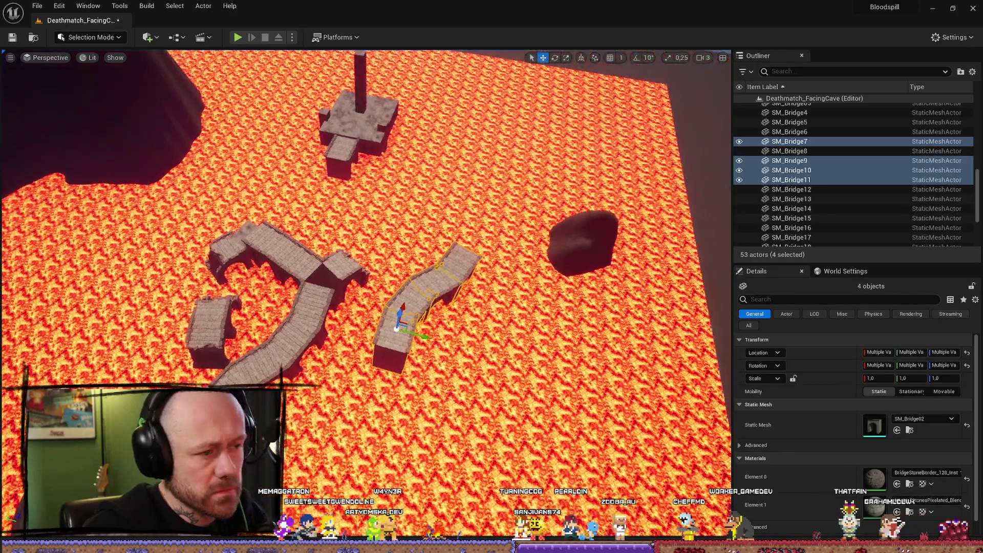
pyautogui.scroll(1, 502, 303)
pyautogui.moveTo(483, 312)
pyautogui.mouseDown()
pyautogui.moveTo(539, 285)
pyautogui.moveTo(391, 221)
pyautogui.moveTo(595, 259)
pyautogui.mouseUp()
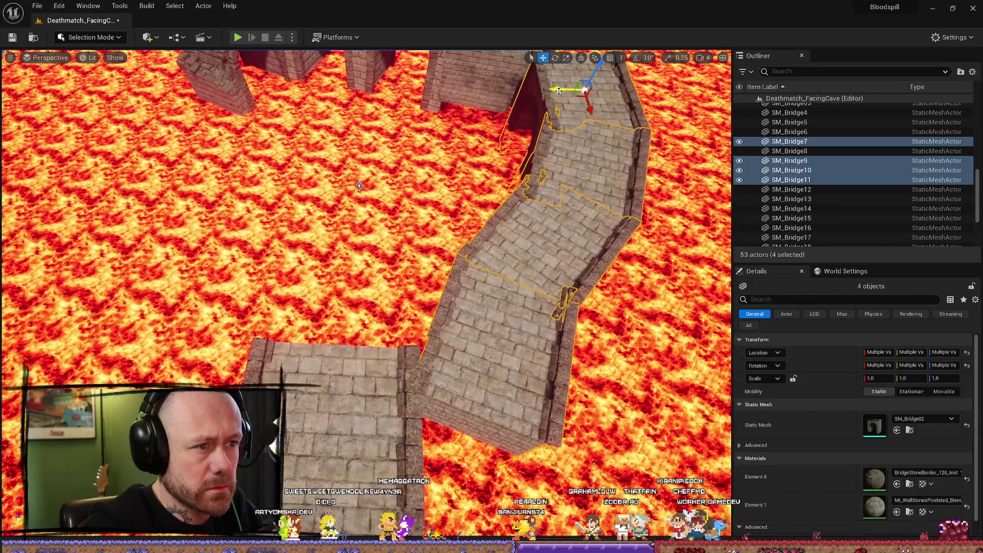
pyautogui.moveTo(359, 185)
pyautogui.mouseDown()
pyautogui.moveTo(363, 123)
pyautogui.moveTo(363, 164)
pyautogui.mouseUp()
pyautogui.scroll(-5, 335, 335)
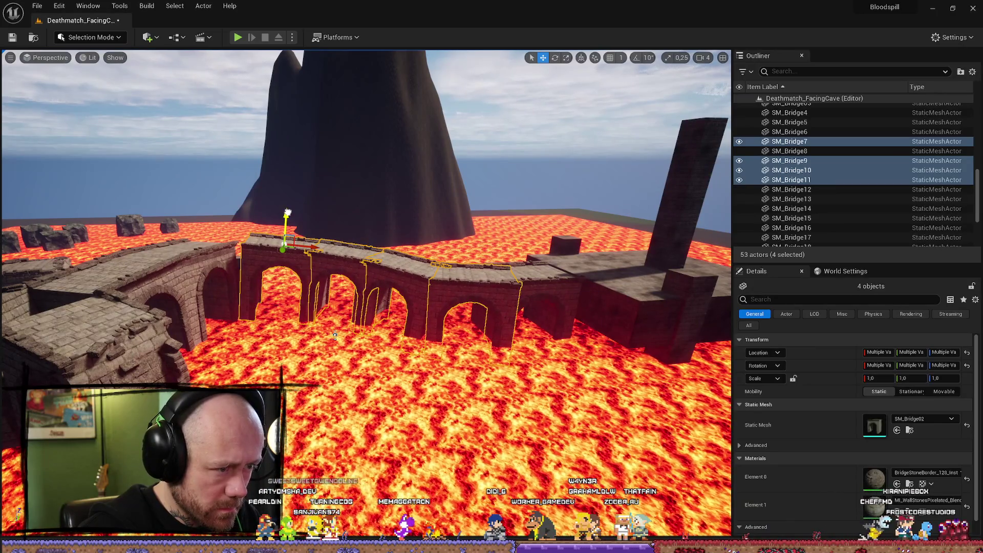
pyautogui.scroll(5, 335, 336)
pyautogui.moveTo(364, 164); pyautogui.dragTo(363, 215)
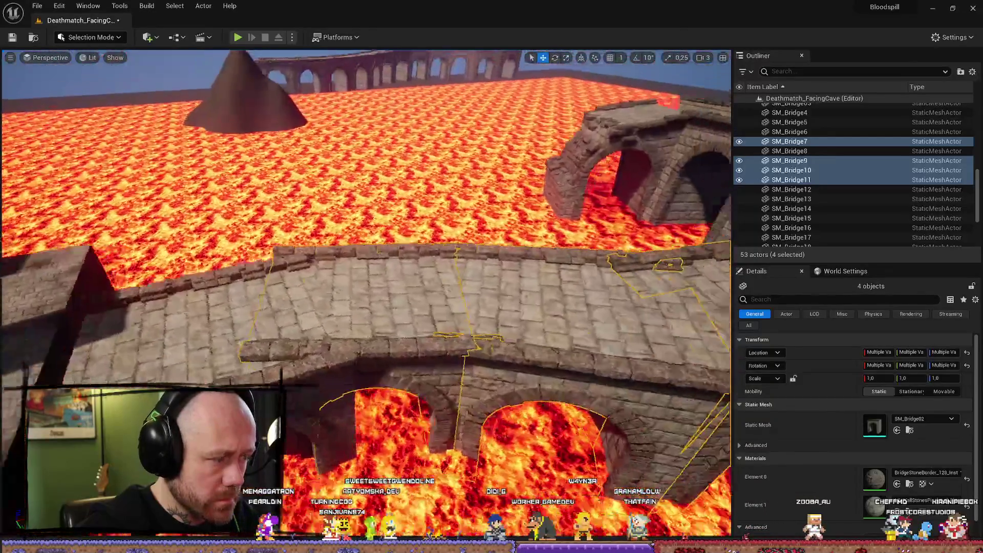
pyautogui.scroll(5, 362, 263)
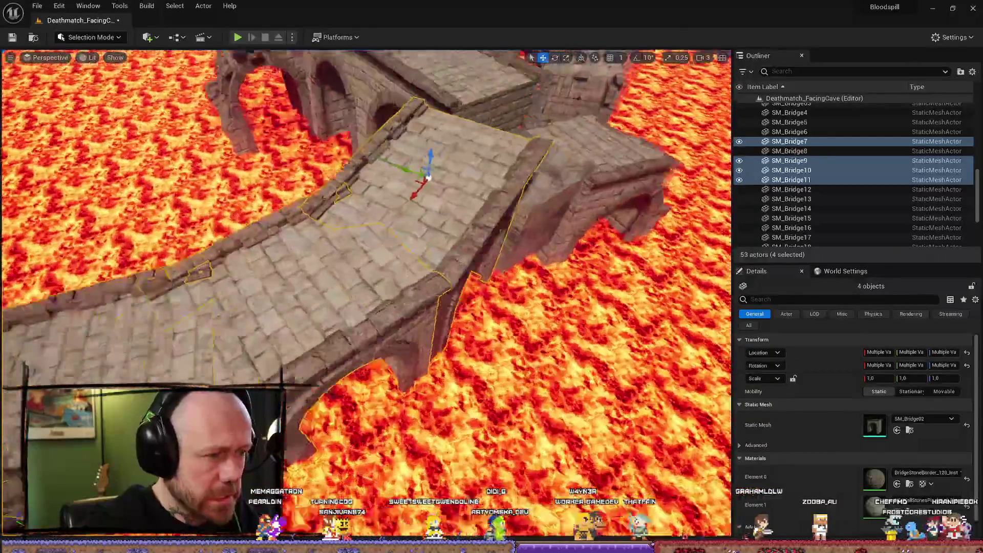
pyautogui.moveTo(364, 215)
pyautogui.mouseDown()
pyautogui.moveTo(363, 144)
pyautogui.moveTo(328, 164)
pyautogui.moveTo(328, 215)
pyautogui.moveTo(303, 297)
pyautogui.moveTo(304, 288)
pyautogui.mouseUp()
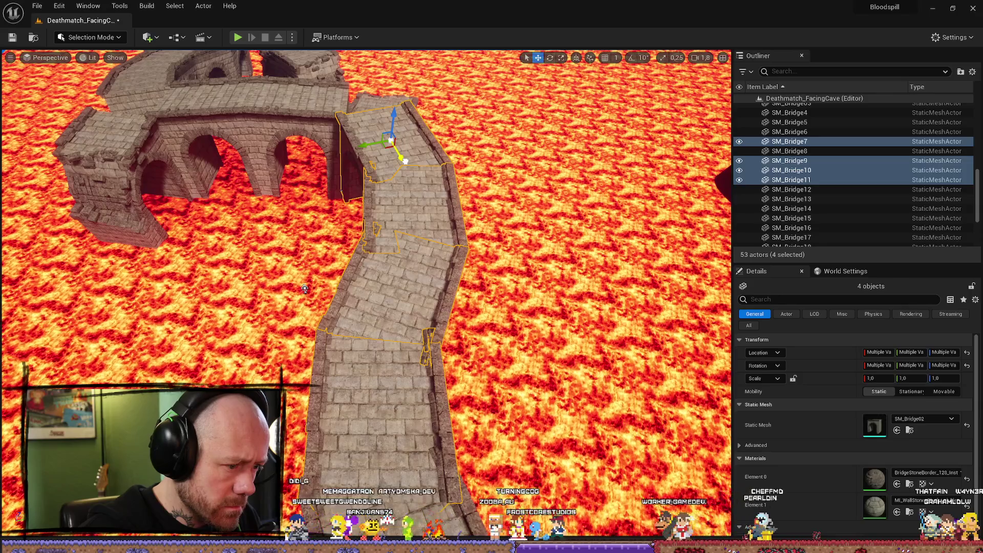
pyautogui.moveTo(407, 167); pyautogui.dragTo(399, 188)
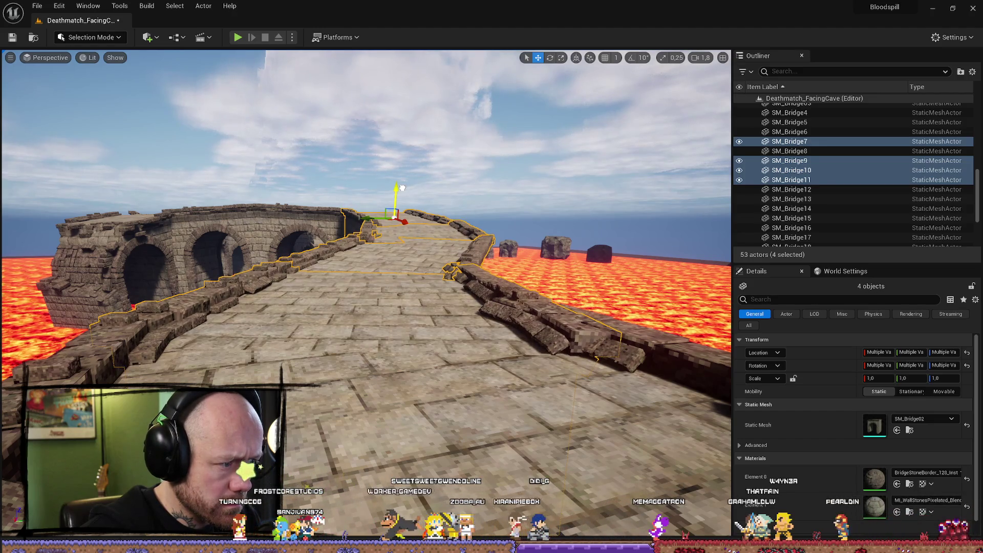
pyautogui.scroll(1, 402, 188)
pyautogui.press('w')
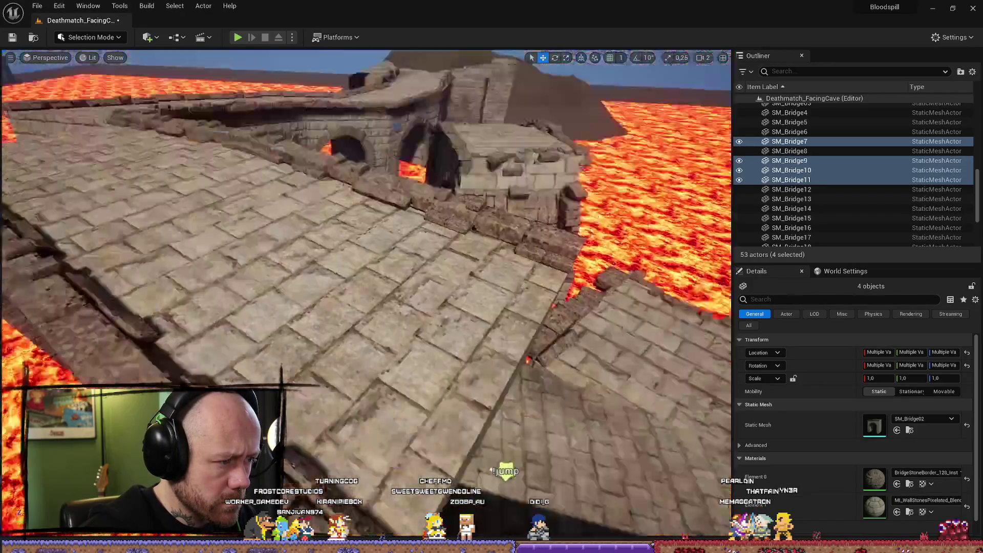
pyautogui.scroll(-1, 365, 295)
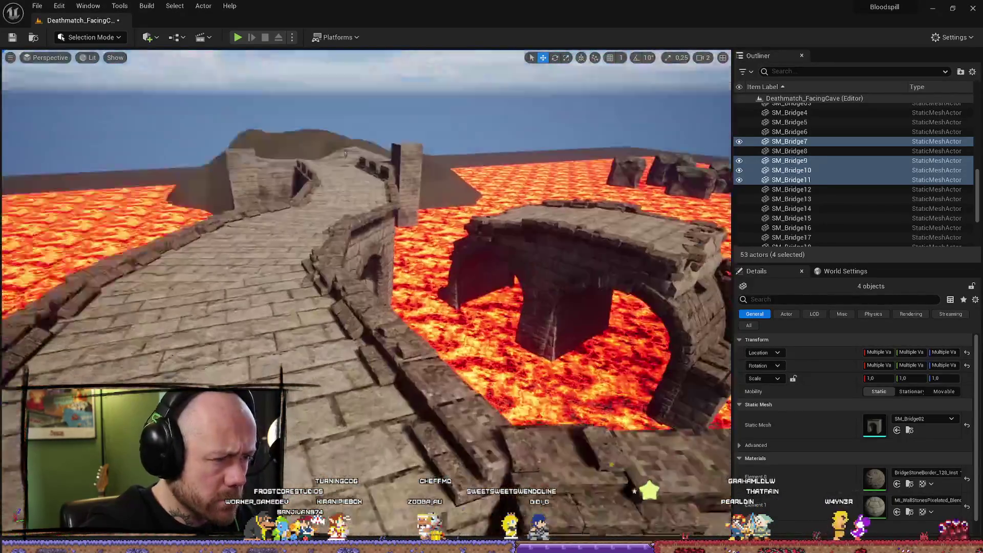
pyautogui.press('w')
pyautogui.scroll(-2, 366, 295)
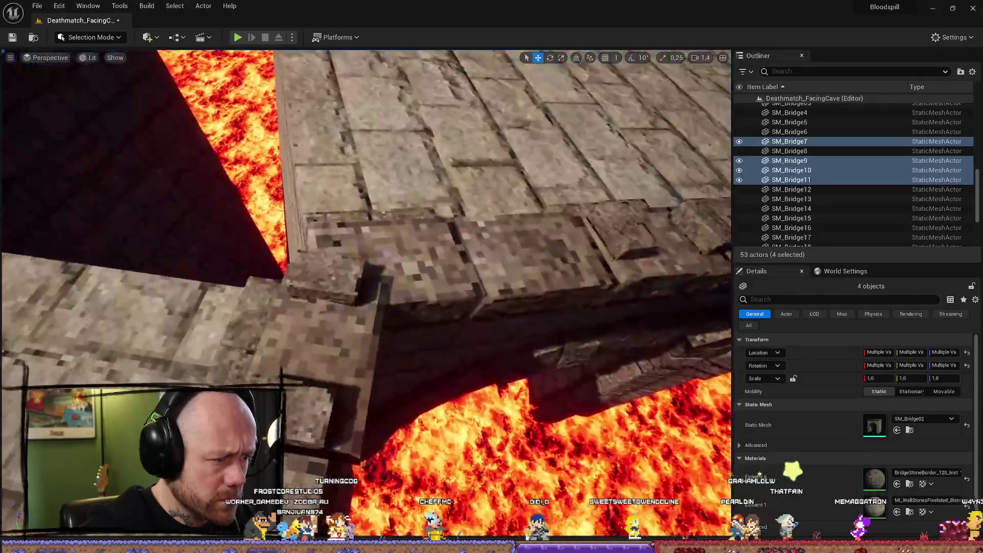
pyautogui.press('s')
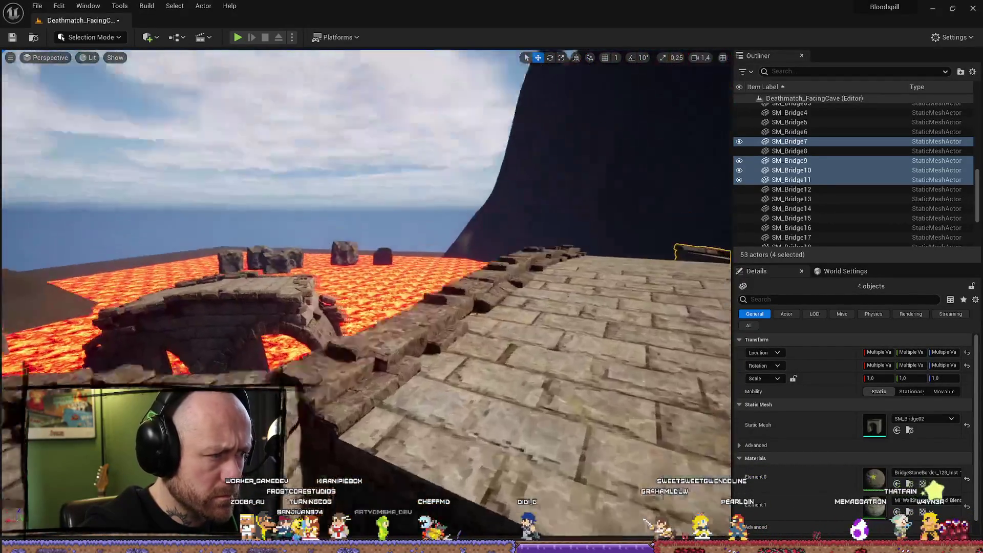
pyautogui.press('s')
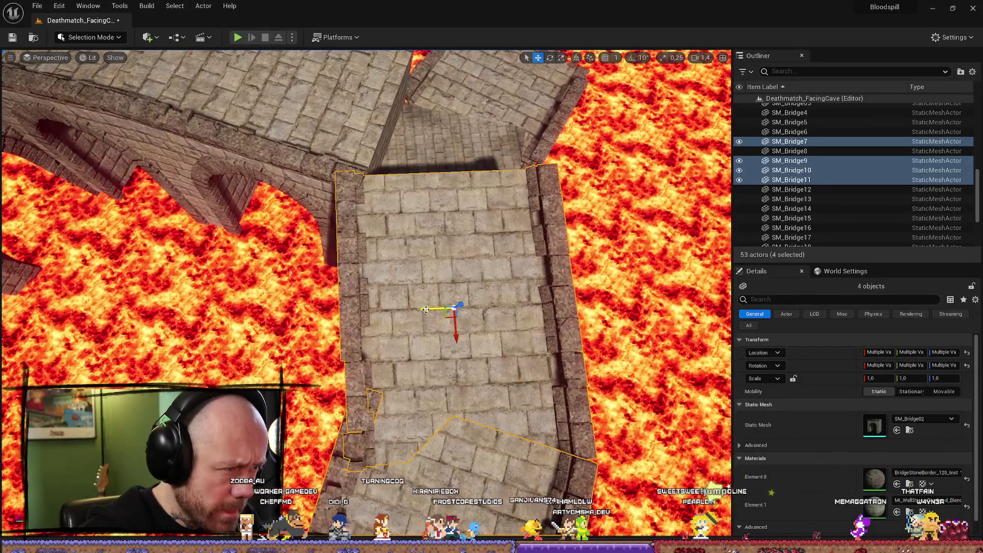
# - Nudge the four-piece section back and forth along Y until it meets the arched span
pyautogui.moveTo(429, 309); pyautogui.dragTo(432, 311)
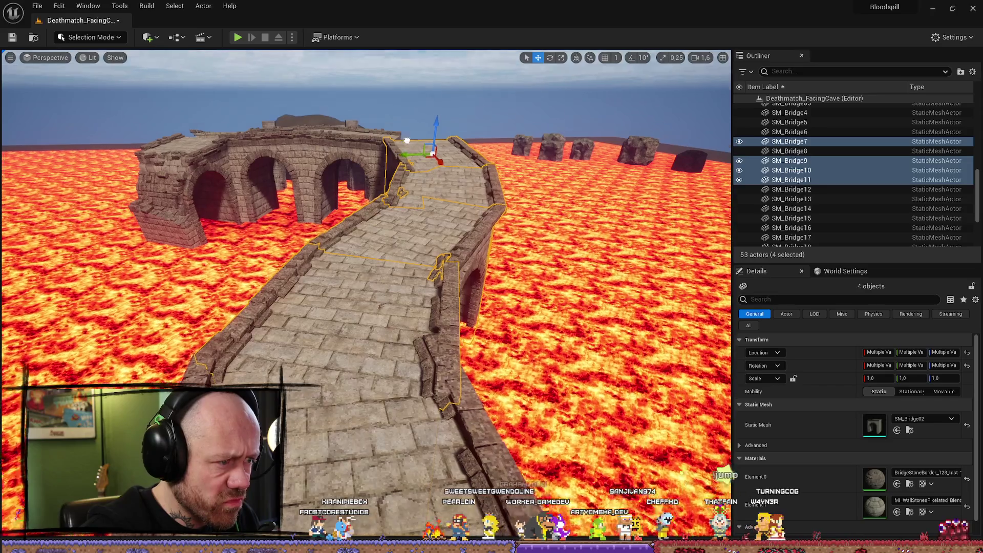
pyautogui.moveTo(407, 140)
pyautogui.mouseDown()
pyautogui.moveTo(407, 231)
pyautogui.moveTo(384, 199)
pyautogui.moveTo(379, 169)
pyautogui.moveTo(389, 220)
pyautogui.moveTo(353, 205)
pyautogui.moveTo(515, 251)
pyautogui.mouseUp()
pyautogui.scroll(1, 407, 231)
pyautogui.moveTo(346, 197)
pyautogui.mouseDown()
pyautogui.moveTo(366, 202)
pyautogui.moveTo(332, 232)
pyautogui.moveTo(343, 184)
pyautogui.moveTo(343, 241)
pyautogui.moveTo(353, 240)
pyautogui.moveTo(338, 240)
pyautogui.moveTo(338, 205)
pyautogui.moveTo(338, 246)
pyautogui.moveTo(362, 196)
pyautogui.mouseUp()
pyautogui.scroll(2, 338, 205)
pyautogui.scroll(1, 338, 204)
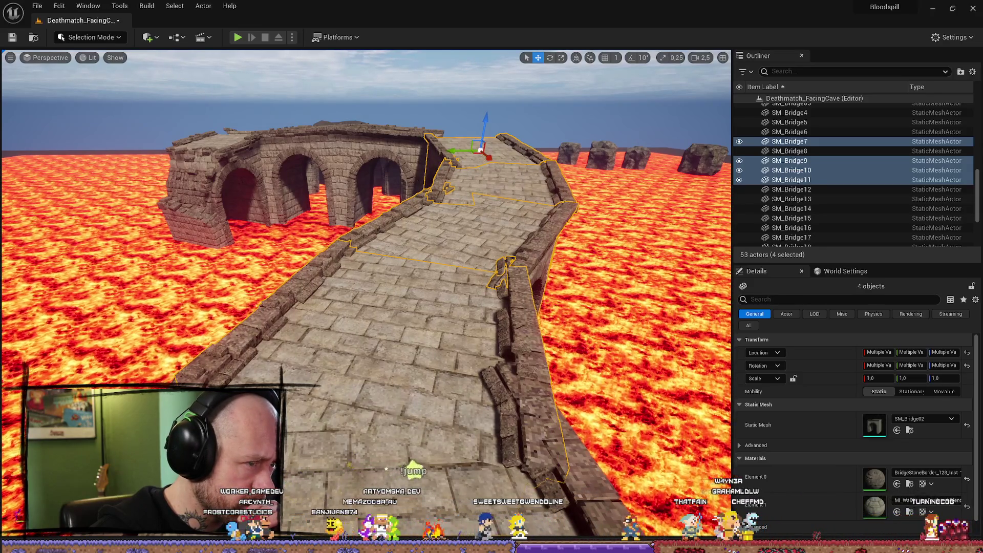
# - Inspect the walkway, selecting SM_Bridge5 and then the four-piece section again
pyautogui.moveTo(489, 160)
pyautogui.mouseDown()
pyautogui.moveTo(489, 128)
pyautogui.moveTo(163, 157)
pyautogui.moveTo(243, 152)
pyautogui.mouseUp()
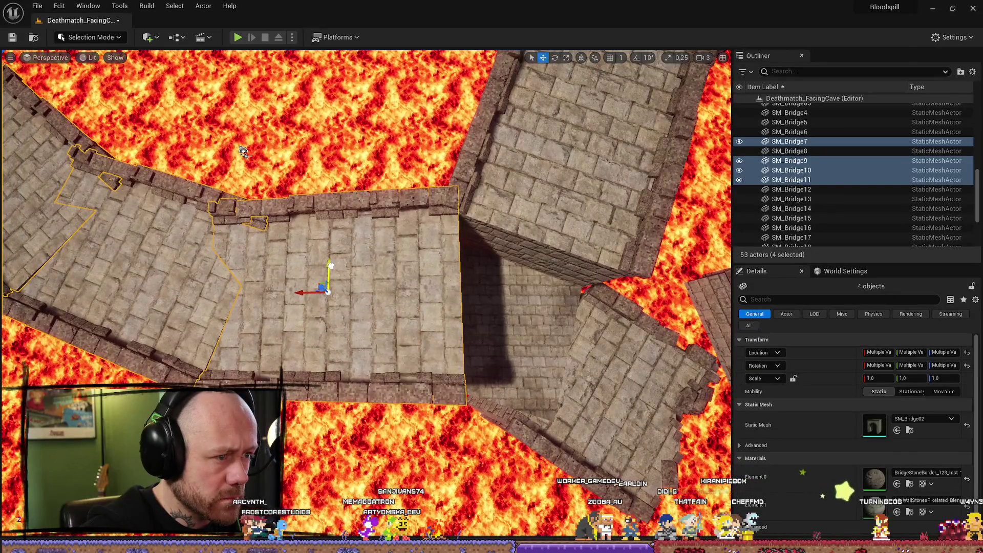
pyautogui.moveTo(243, 152); pyautogui.dragTo(243, 152)
pyautogui.moveTo(282, 190); pyautogui.dragTo(282, 189)
pyautogui.scroll(-1, 282, 190)
pyautogui.click(282, 190)
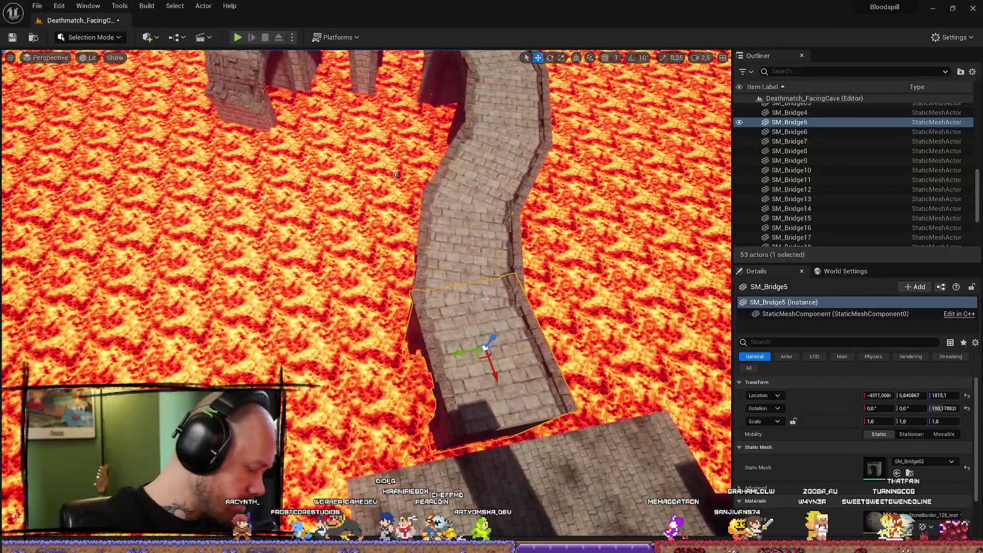
pyautogui.click(531, 275)
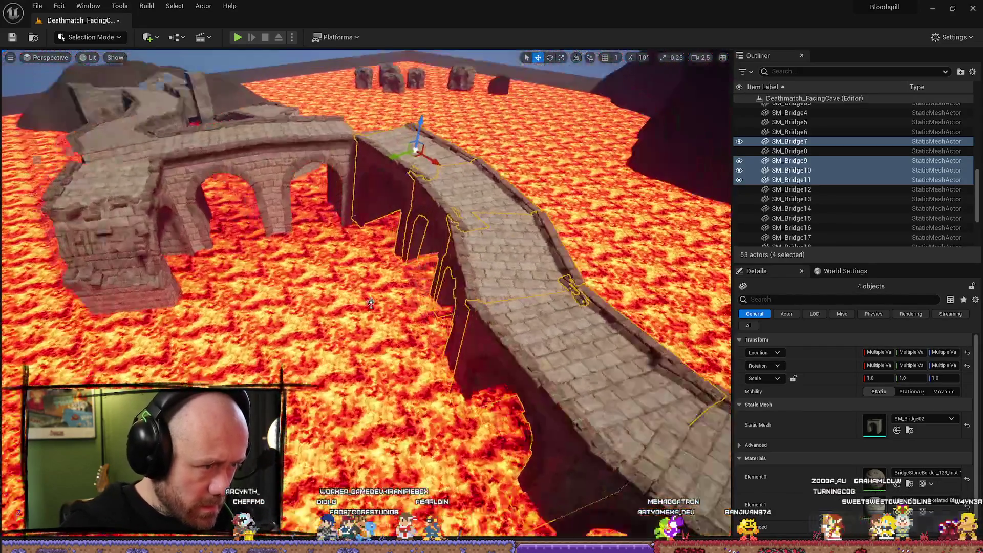
pyautogui.moveTo(496, 252); pyautogui.dragTo(496, 252)
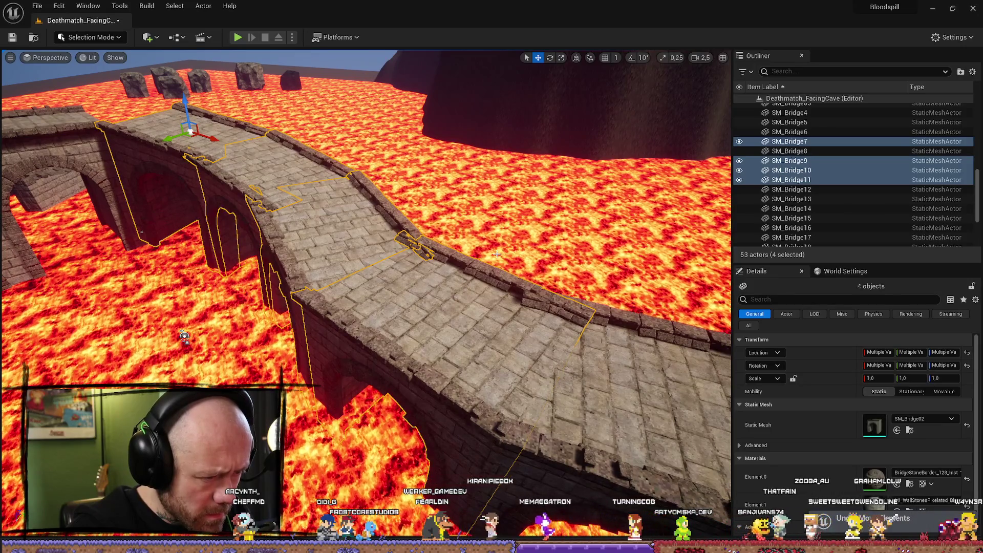
# - Undo the last move, nudge the section slightly along X, and select SM_Bridge12
pyautogui.hotkey('ctrl', 'z')
pyautogui.moveTo(209, 140); pyautogui.dragTo(210, 141)
pyautogui.click(430, 195)
pyautogui.moveTo(431, 195); pyautogui.dragTo(431, 195)
pyautogui.moveTo(385, 168); pyautogui.dragTo(385, 167)
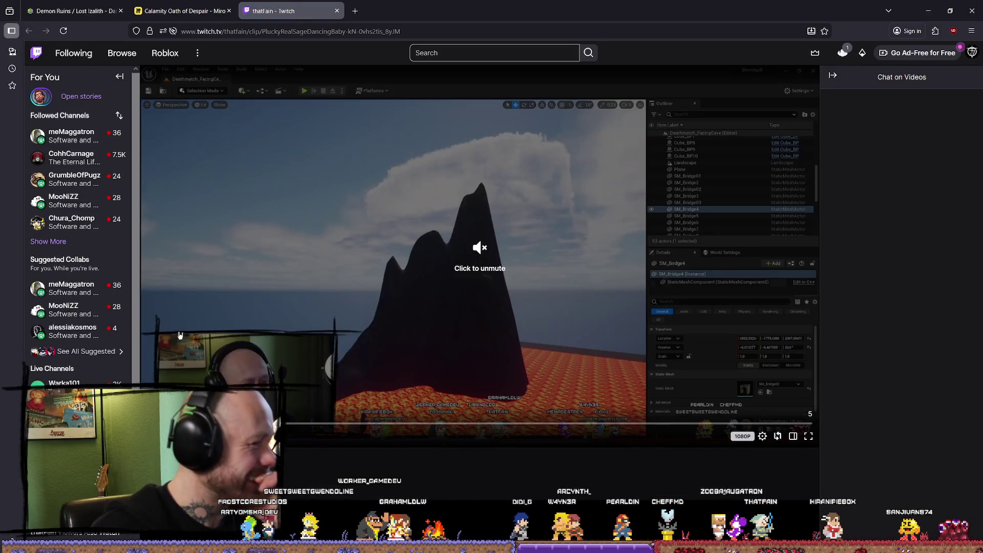
# - Unmute the Twitch clip, then close its tab to show the Miro board
pyautogui.click(485, 270)
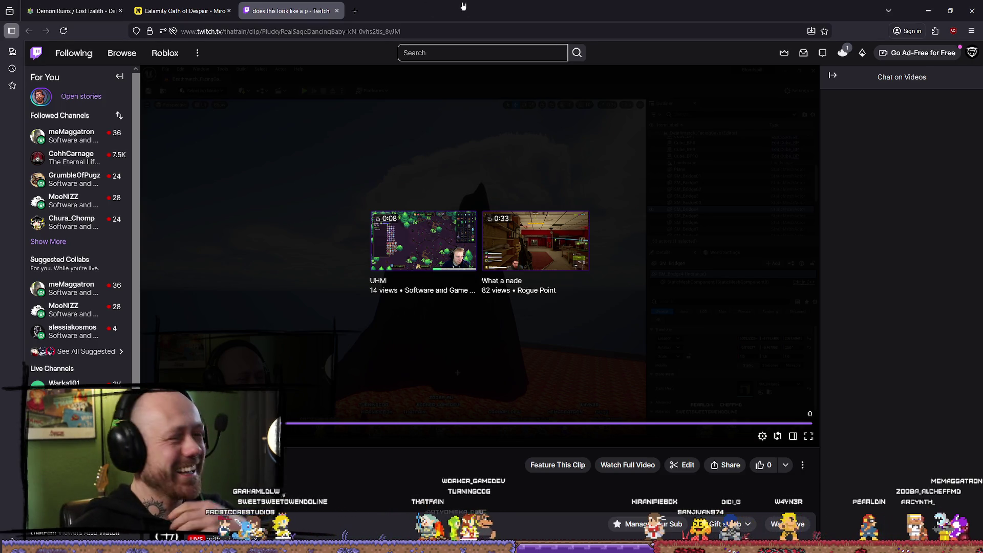
pyautogui.click(337, 11)
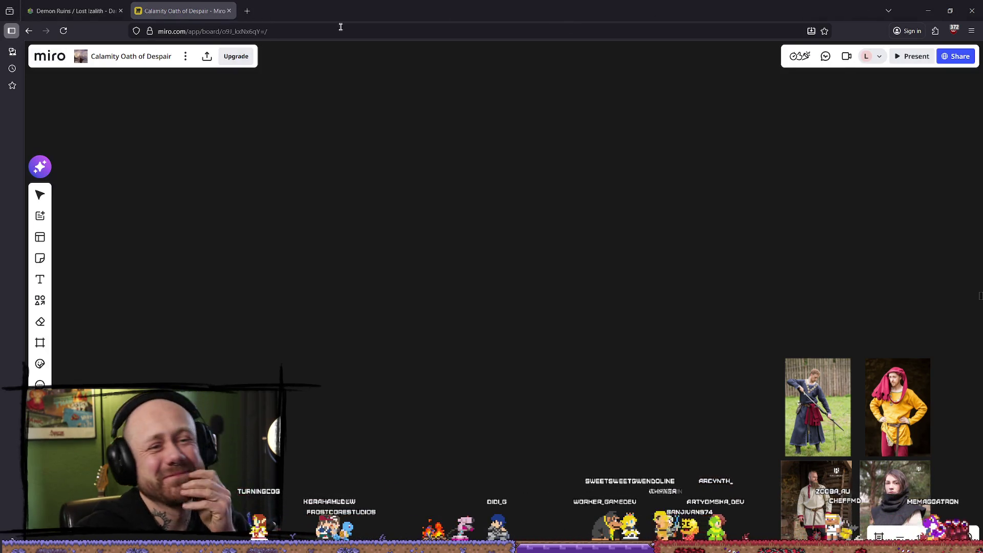
# - Fly the noclip camera up to the Demon Ruins carved stone archway, then return to Unreal
pyautogui.click(72, 11)
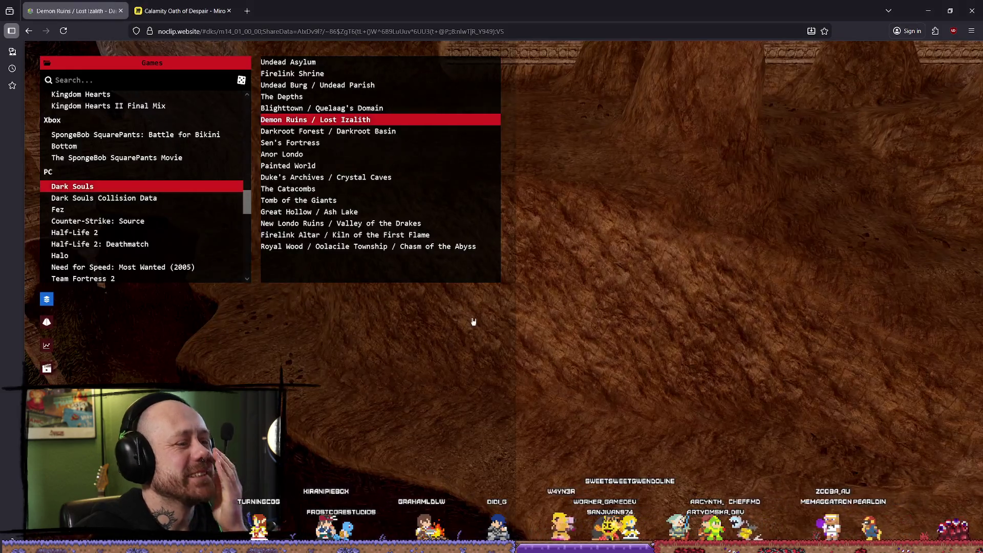
pyautogui.click(619, 317)
pyautogui.press('w')
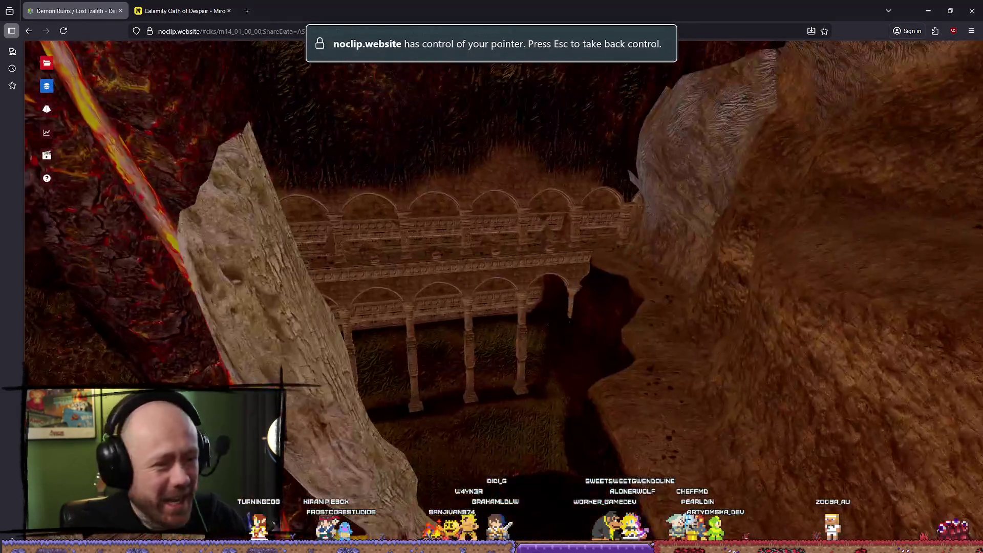
pyautogui.press('s')
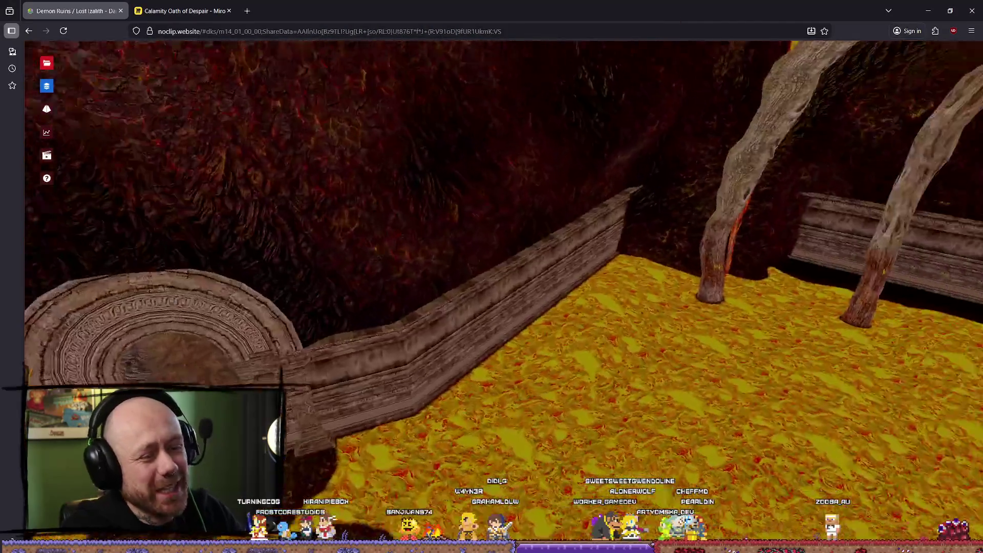
pyautogui.press('w')
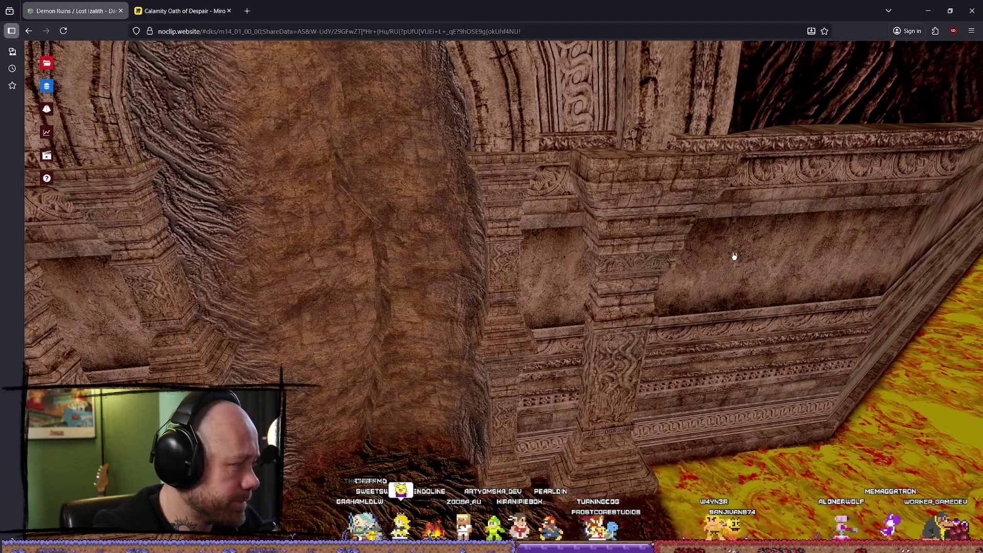
pyautogui.click(640, 240)
pyautogui.hotkey('alt', 'Tab')
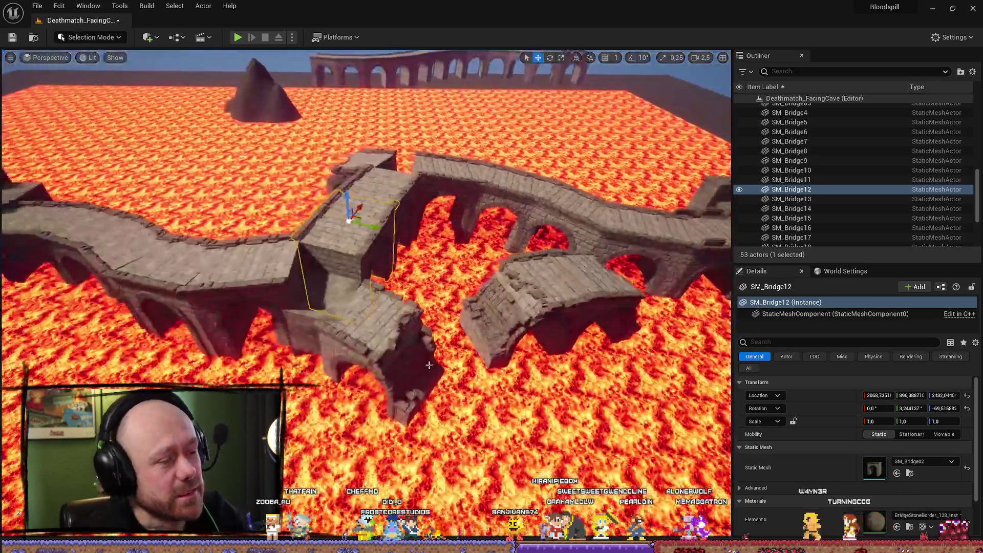
# - Move SM_Bridge13's height from about 2193 to 2236, then select SM_Bridge03
pyautogui.click(376, 320)
pyautogui.press('f')
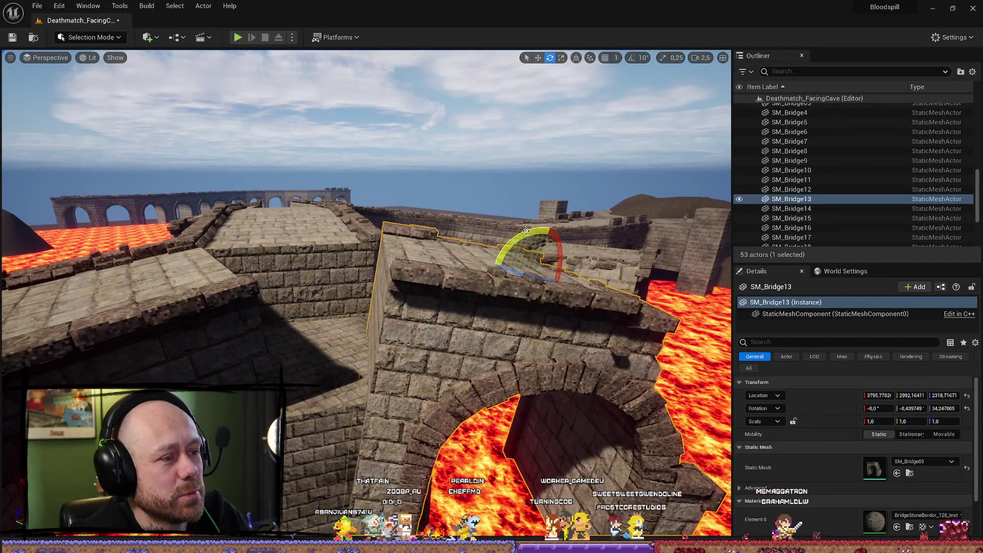
pyautogui.moveTo(540, 265); pyautogui.dragTo(461, 358)
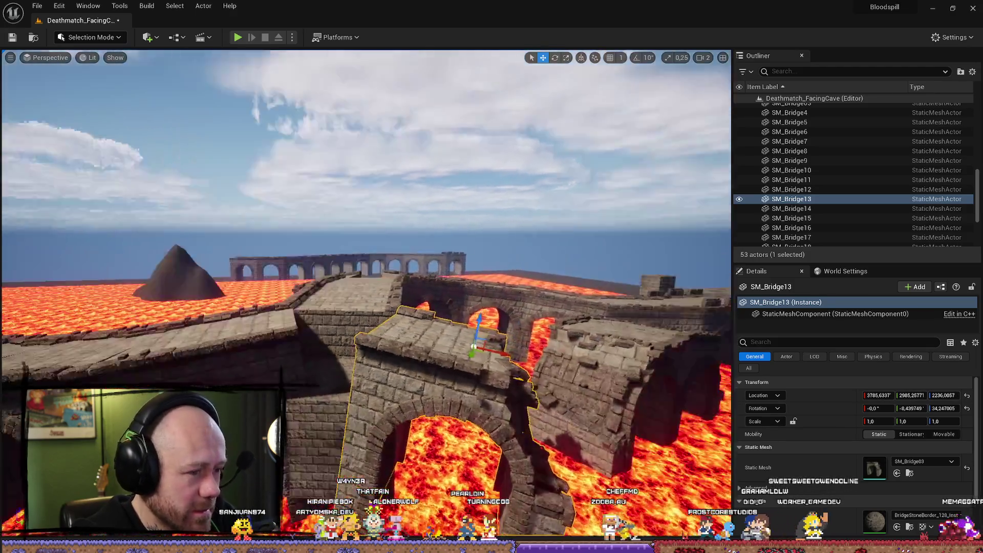
pyautogui.moveTo(366, 295); pyautogui.dragTo(333, 230)
pyautogui.scroll(1, 348, 261)
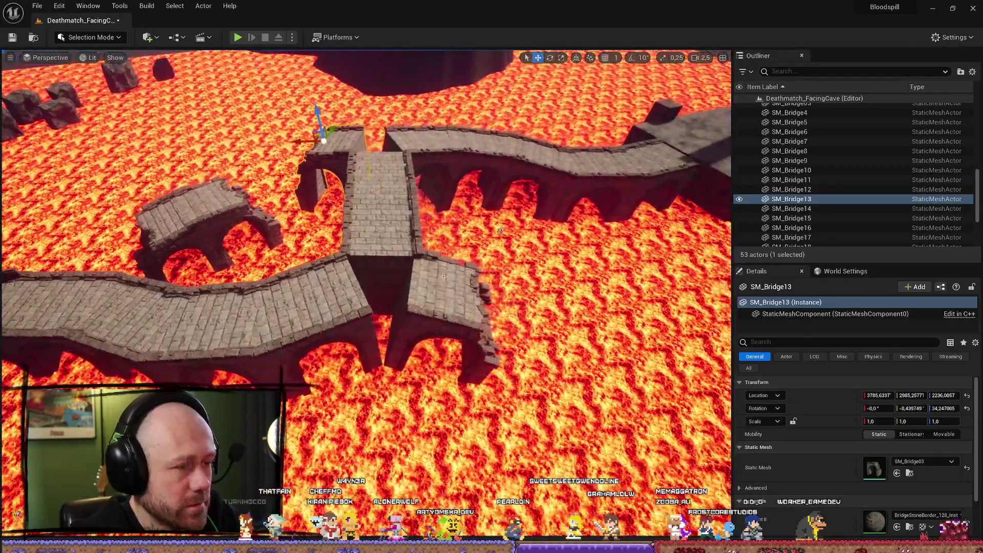
pyautogui.click(443, 277)
pyautogui.moveTo(333, 230)
pyautogui.mouseDown()
pyautogui.moveTo(333, 245)
pyautogui.moveTo(328, 235)
pyautogui.moveTo(307, 241)
pyautogui.moveTo(297, 256)
pyautogui.moveTo(287, 210)
pyautogui.moveTo(307, 195)
pyautogui.mouseUp()
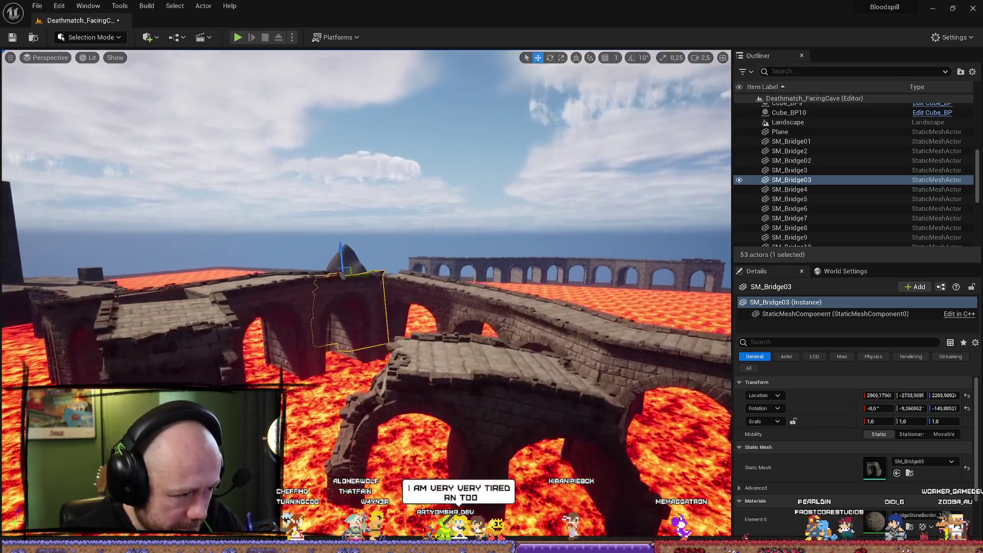
# - Slide SM_Bridge27 left against the neighbouring bridge piece
pyautogui.moveTo(343, 276)
pyautogui.mouseDown()
pyautogui.moveTo(453, 368)
pyautogui.moveTo(511, 363)
pyautogui.mouseUp()
pyautogui.moveTo(366, 307)
pyautogui.mouseDown()
pyautogui.moveTo(373, 276)
pyautogui.moveTo(410, 318)
pyautogui.mouseUp()
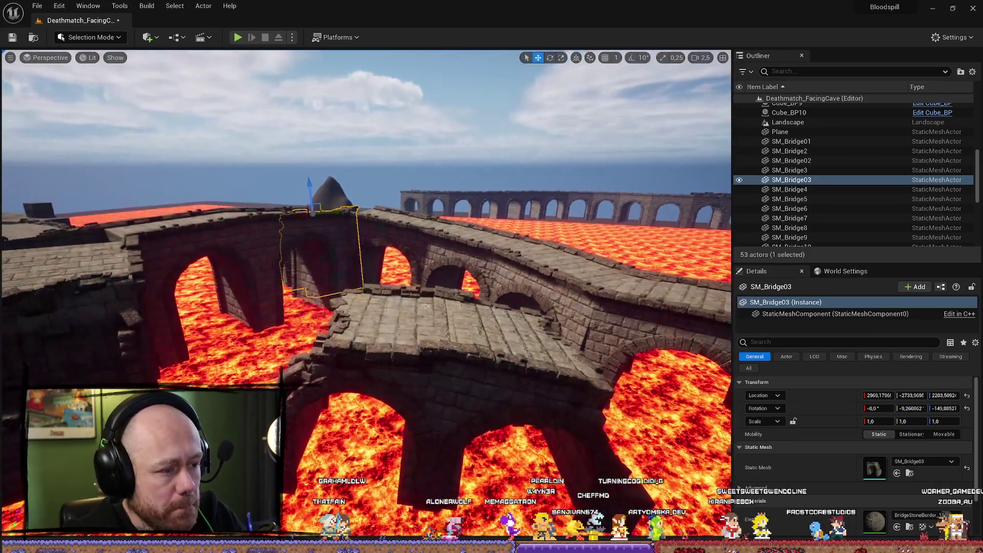
pyautogui.click(422, 335)
pyautogui.moveTo(353, 305); pyautogui.dragTo(314, 306)
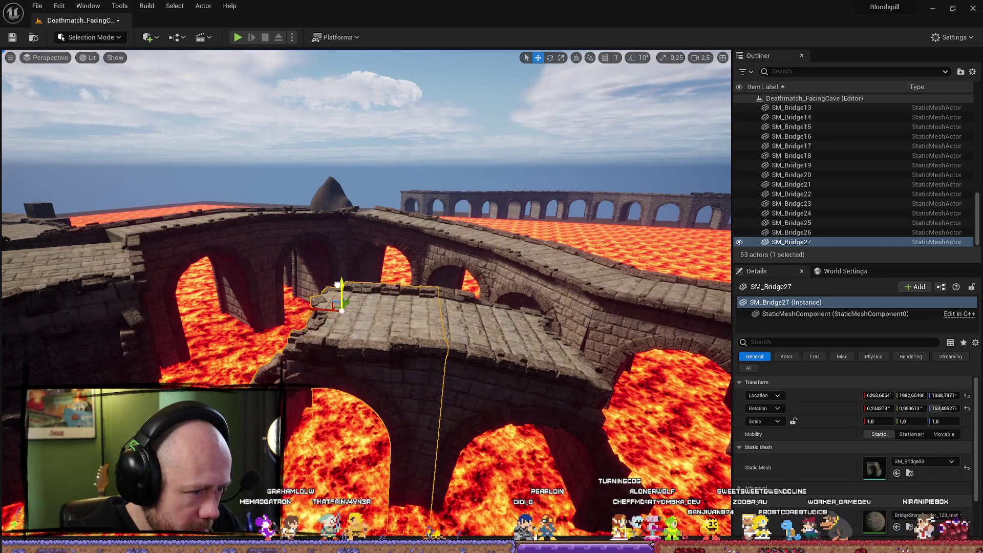
# - Focus on SM_Bridge26 and fly around its deck to inspect it
pyautogui.click(538, 329)
pyautogui.press('f')
pyautogui.press('w')
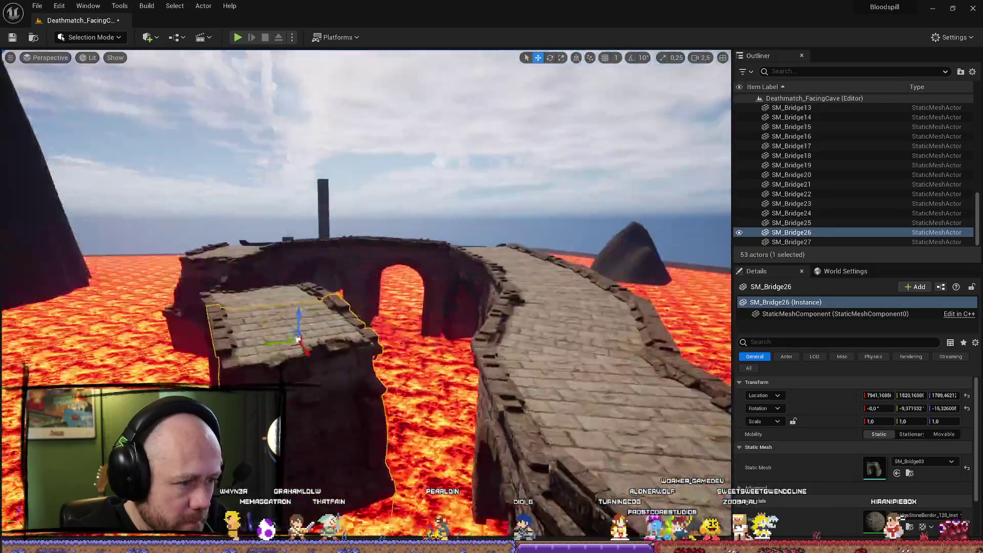
pyautogui.press('w')
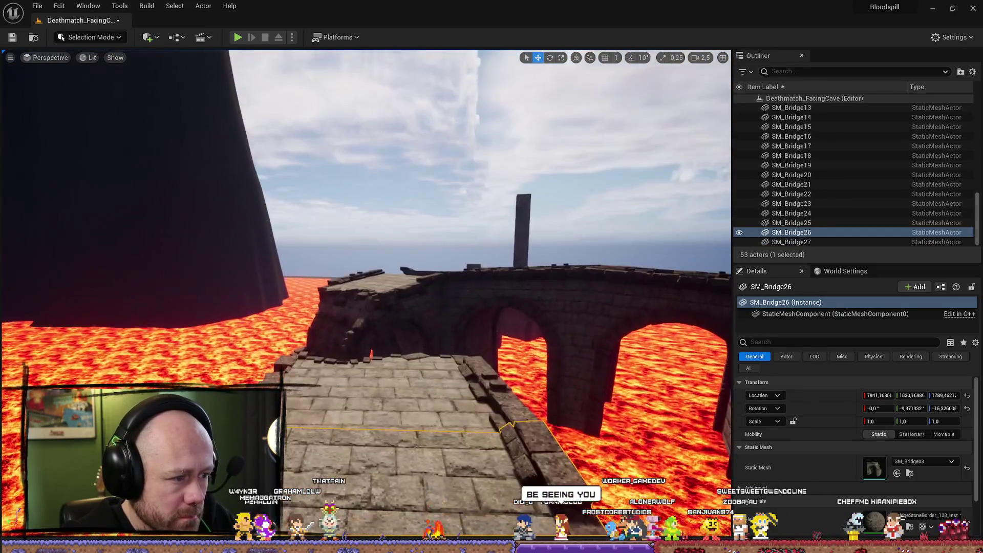
pyautogui.press('f')
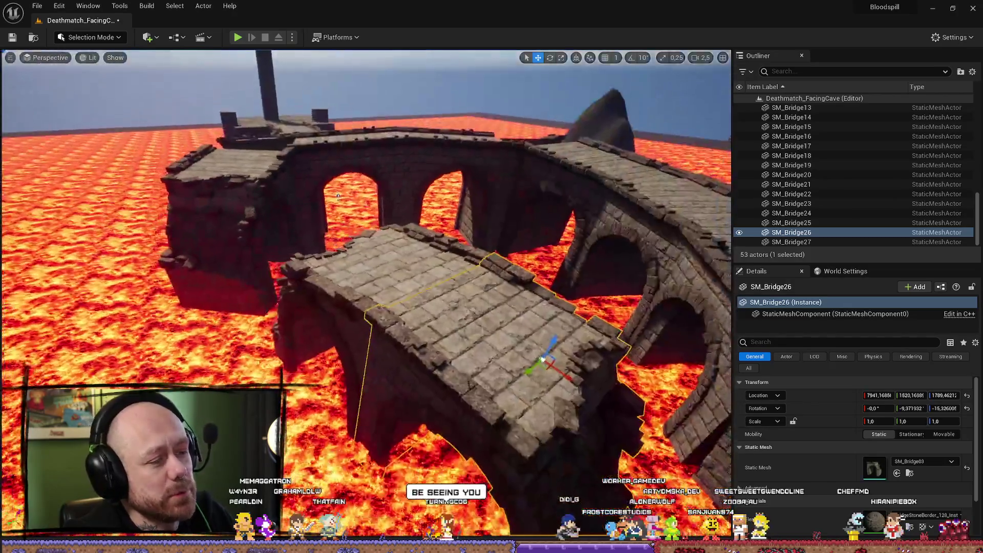
pyautogui.moveTo(436, 233)
pyautogui.mouseDown()
pyautogui.moveTo(379, 215)
pyautogui.moveTo(389, 241)
pyautogui.moveTo(379, 220)
pyautogui.moveTo(369, 246)
pyautogui.moveTo(369, 205)
pyautogui.mouseUp()
pyautogui.moveTo(397, 320)
pyautogui.mouseDown()
pyautogui.moveTo(389, 307)
pyautogui.moveTo(395, 348)
pyautogui.moveTo(389, 327)
pyautogui.moveTo(527, 403)
pyautogui.mouseUp()
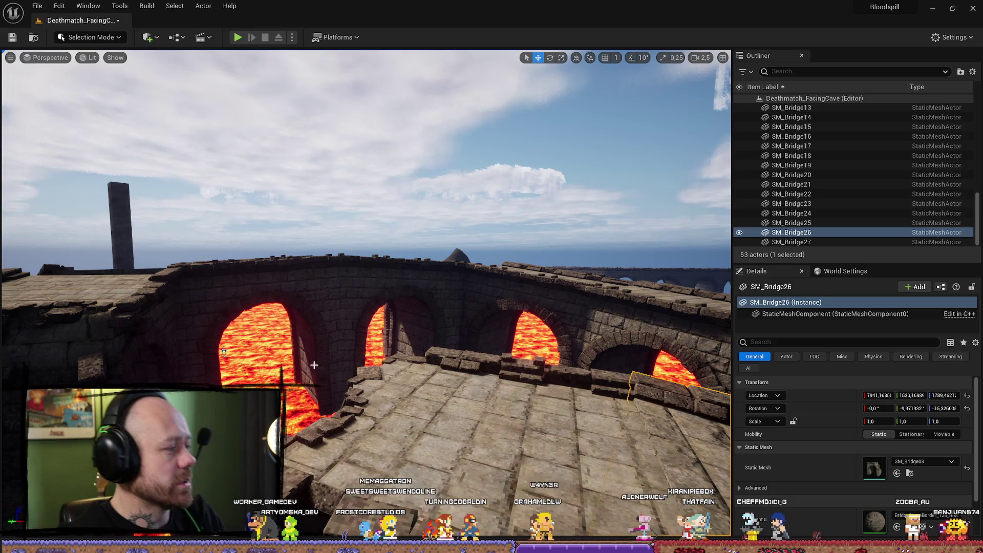
# - Add SM_Bridge27 to SM_Bridge26, rotate both about -3.67°, and nudge them slightly right
pyautogui.press('f')
pyautogui.hotkey('ctrl', 'space')
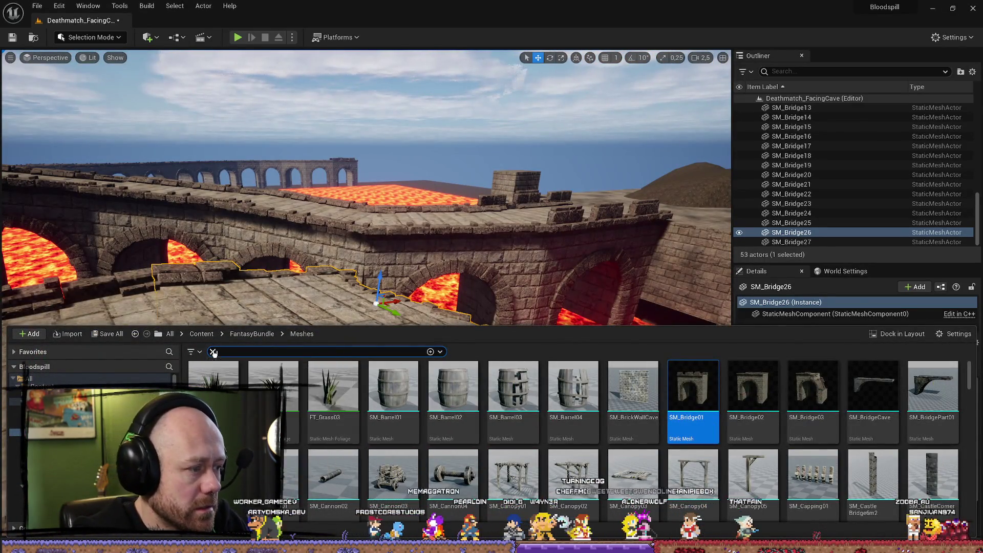
pyautogui.moveTo(489, 255); pyautogui.dragTo(512, 154)
pyautogui.moveTo(399, 275); pyautogui.dragTo(405, 341)
pyautogui.scroll(3, 399, 276)
pyautogui.keyDown('ctrl'); pyautogui.click(399, 307); pyautogui.keyUp('ctrl')
pyautogui.press('e')
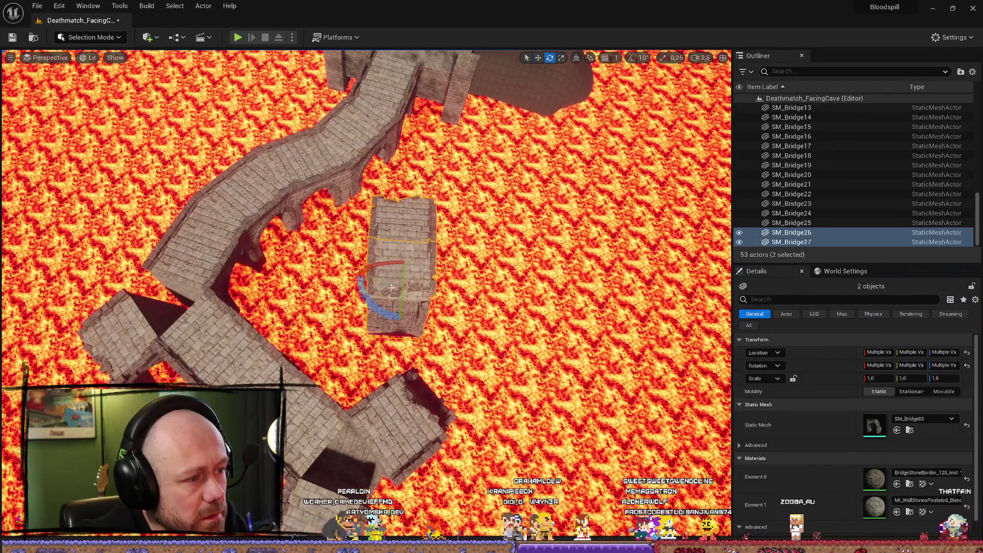
pyautogui.moveTo(384, 300); pyautogui.dragTo(400, 322)
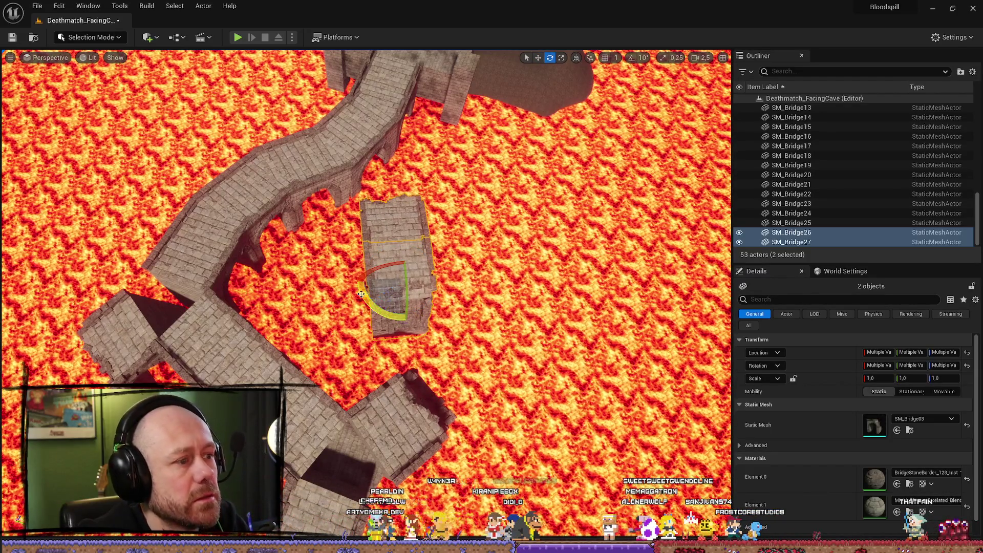
pyautogui.moveTo(376, 282); pyautogui.dragTo(419, 302)
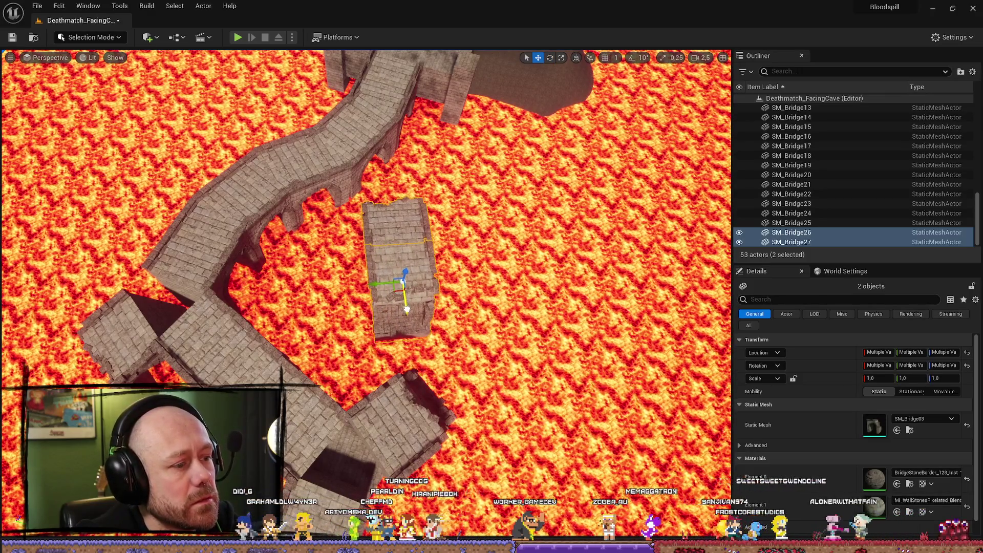
pyautogui.moveTo(407, 309)
pyautogui.mouseDown()
pyautogui.moveTo(410, 276)
pyautogui.moveTo(419, 277)
pyautogui.moveTo(419, 307)
pyautogui.moveTo(399, 318)
pyautogui.moveTo(369, 302)
pyautogui.moveTo(389, 318)
pyautogui.moveTo(353, 308)
pyautogui.moveTo(336, 285)
pyautogui.moveTo(333, 327)
pyautogui.moveTo(322, 330)
pyautogui.moveTo(318, 307)
pyautogui.moveTo(387, 264)
pyautogui.mouseUp()
pyautogui.click(387, 263)
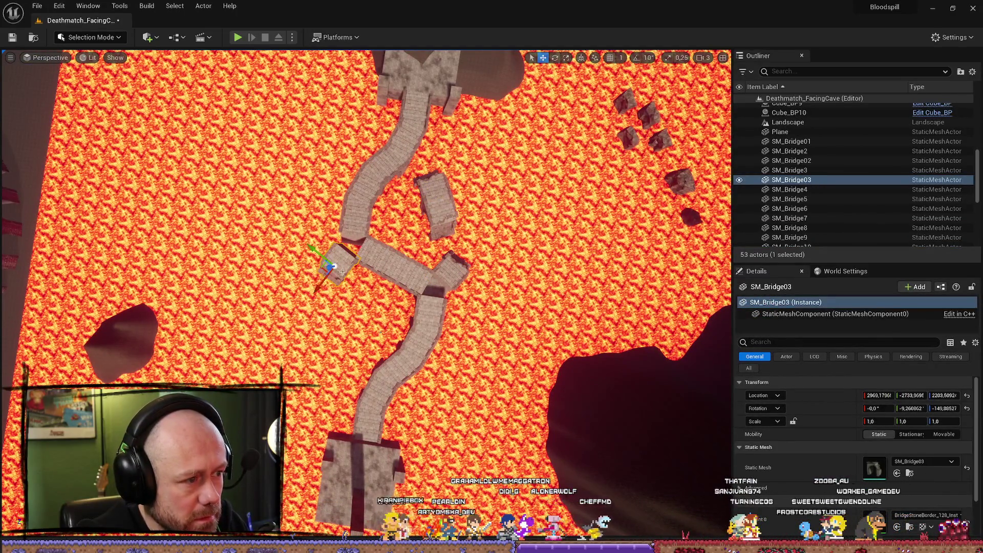
pyautogui.scroll(10, 381, 332)
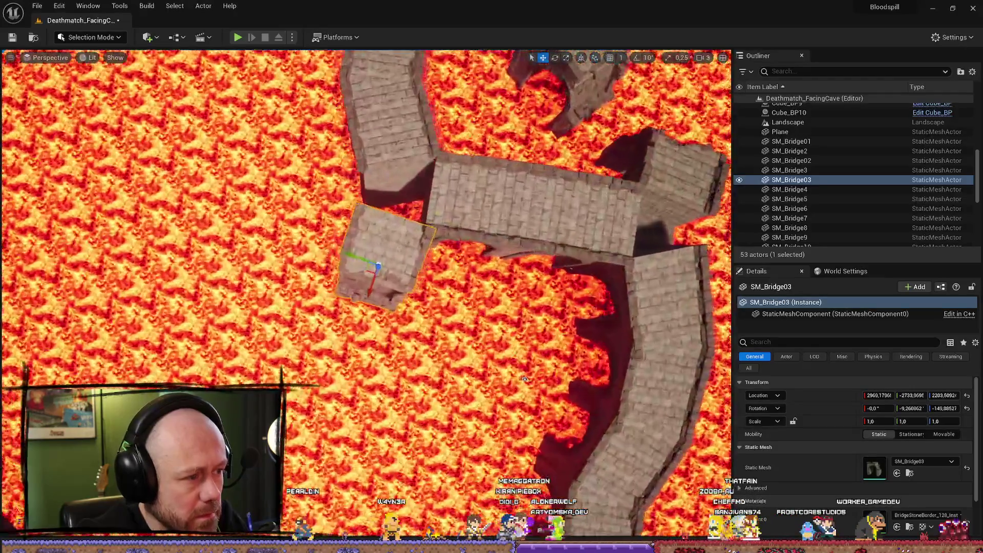
pyautogui.scroll(-10, 505, 381)
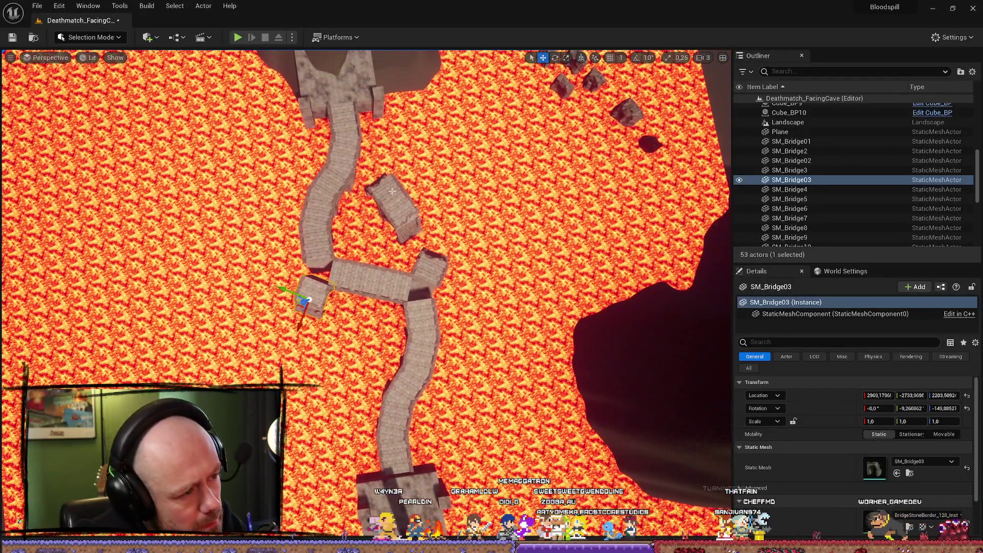
pyautogui.click(407, 212)
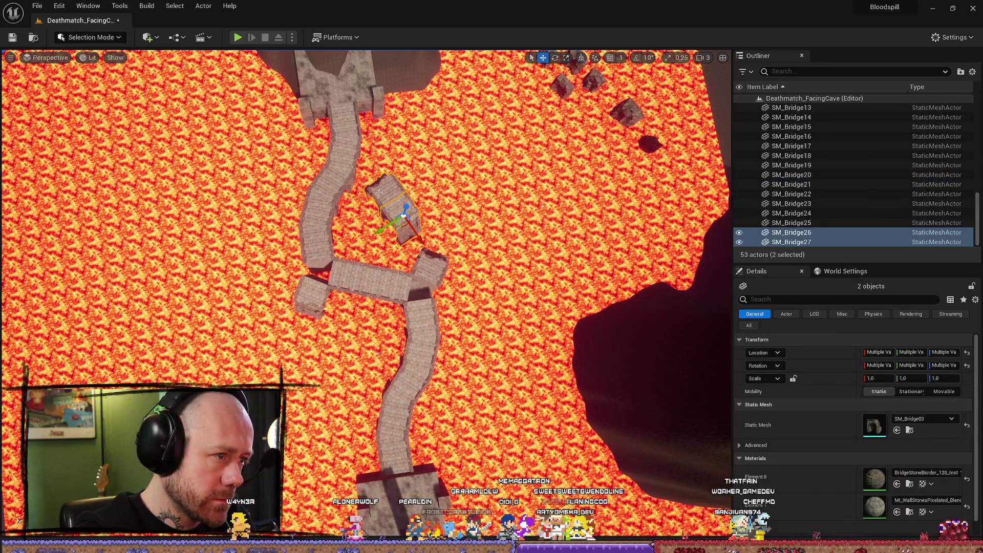
pyautogui.click(379, 193)
pyautogui.keyDown('ctrl'); pyautogui.click(409, 220); pyautogui.keyUp('ctrl')
pyautogui.scroll(-4, 409, 220)
pyautogui.scroll(4, 434, 222)
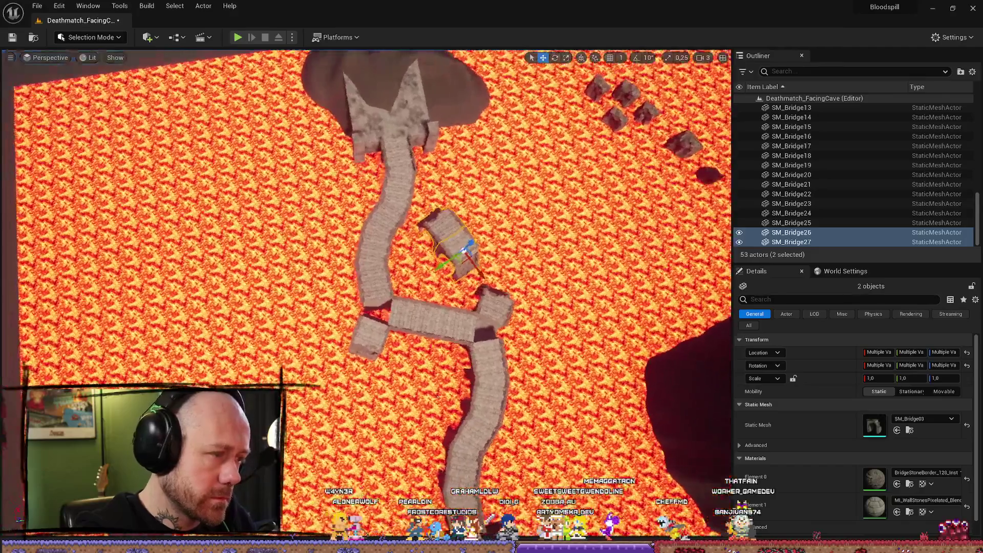
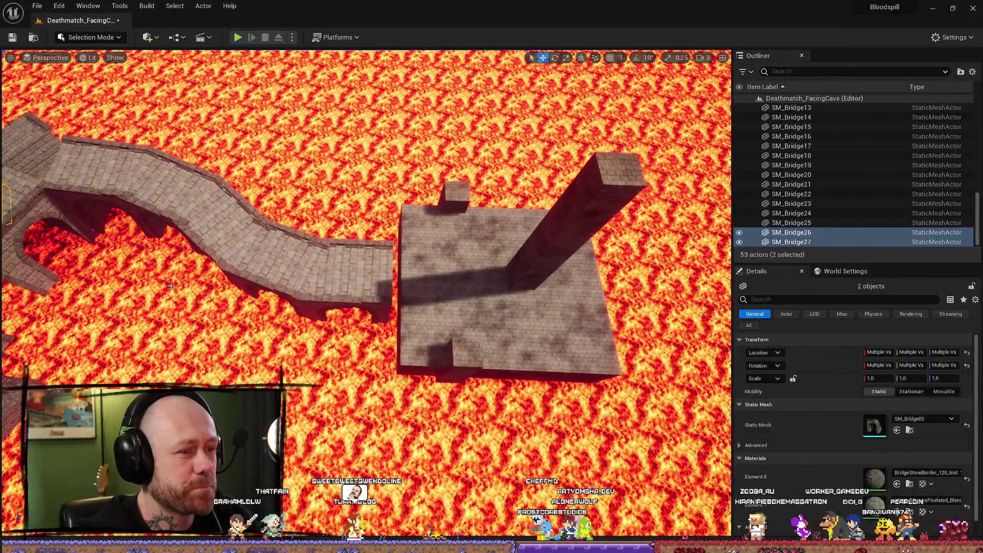
# - Select the stone platform, its ramps and the joining bridge section in turn to inspect them
pyautogui.click(436, 288)
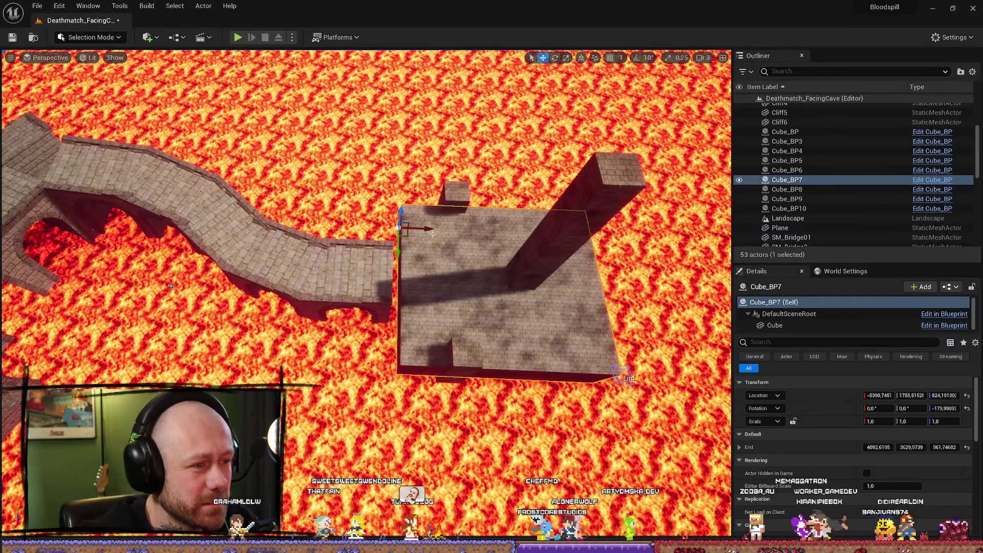
pyautogui.click(460, 210)
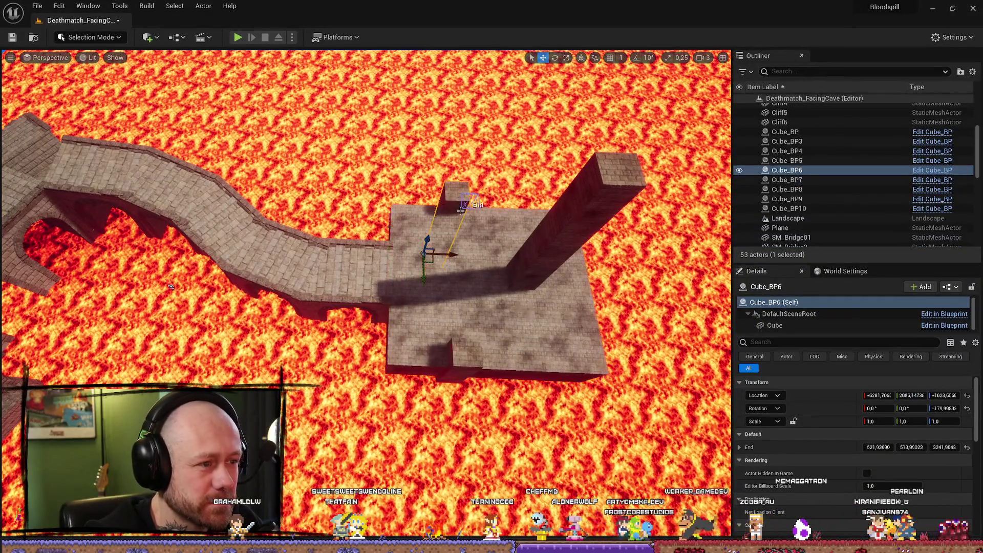
pyautogui.click(361, 263)
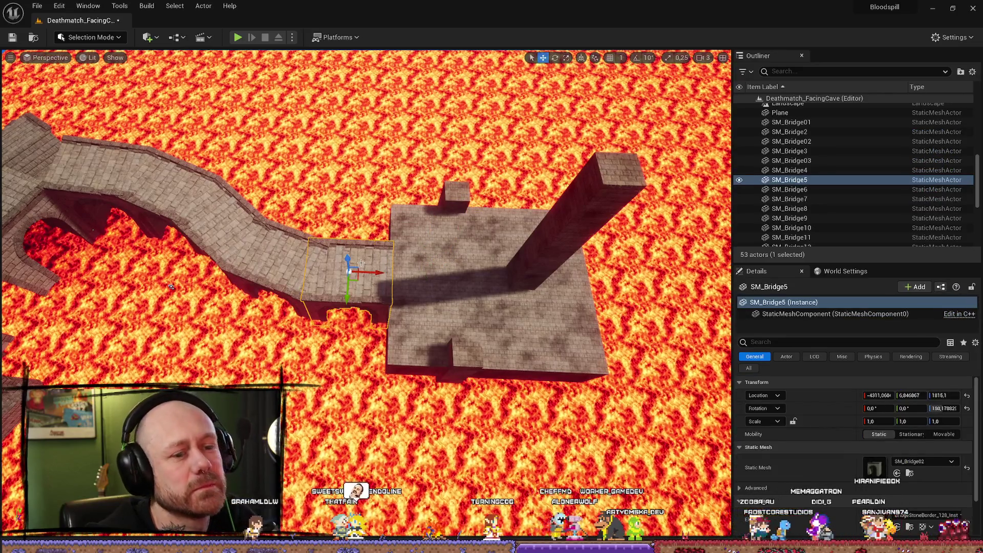
pyautogui.click(472, 205)
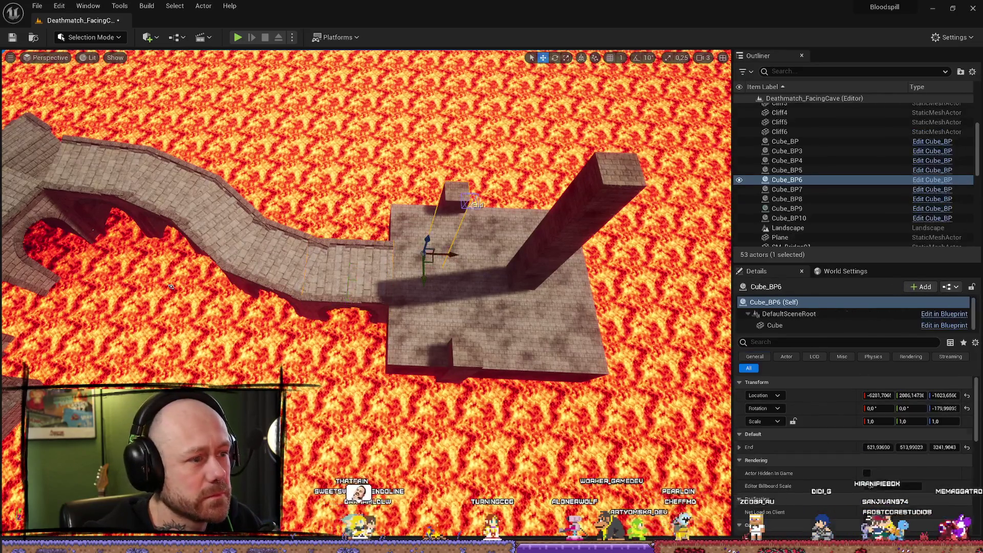
pyautogui.click(461, 371)
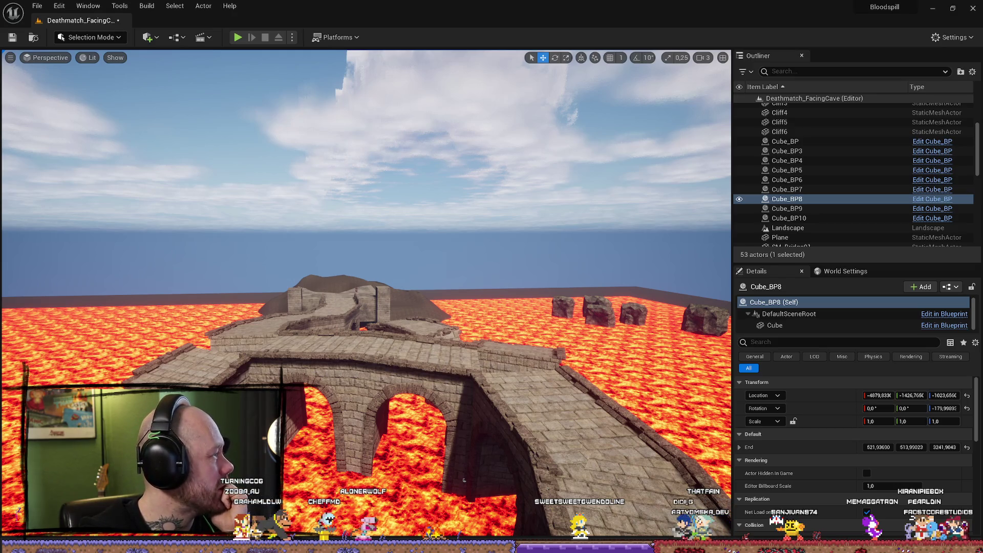
# - Move the game library window aside and return to the level editor
pyautogui.hotkey('alt', 'Tab')
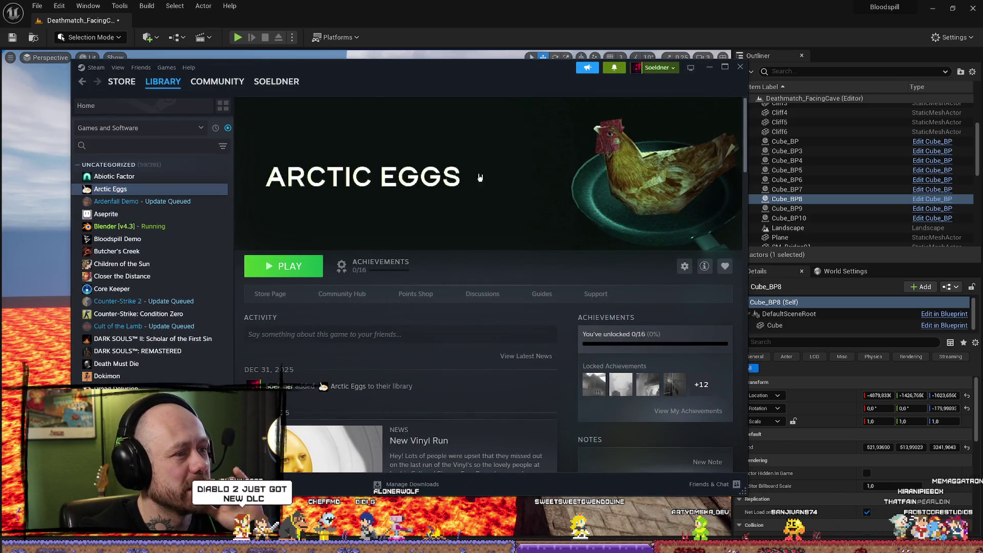
pyautogui.moveTo(468, 88); pyautogui.dragTo(0, 88)
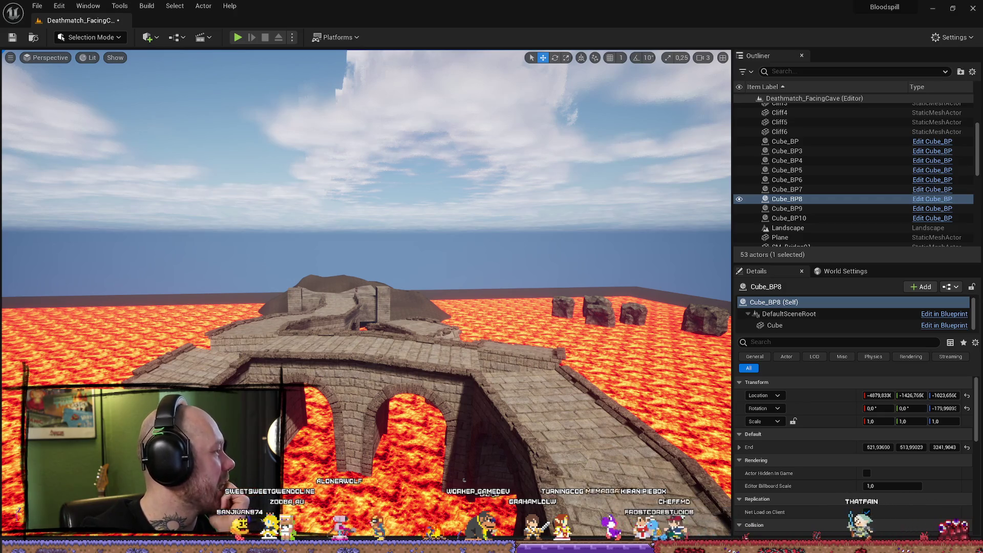
pyautogui.hotkey('alt', 'Tab')
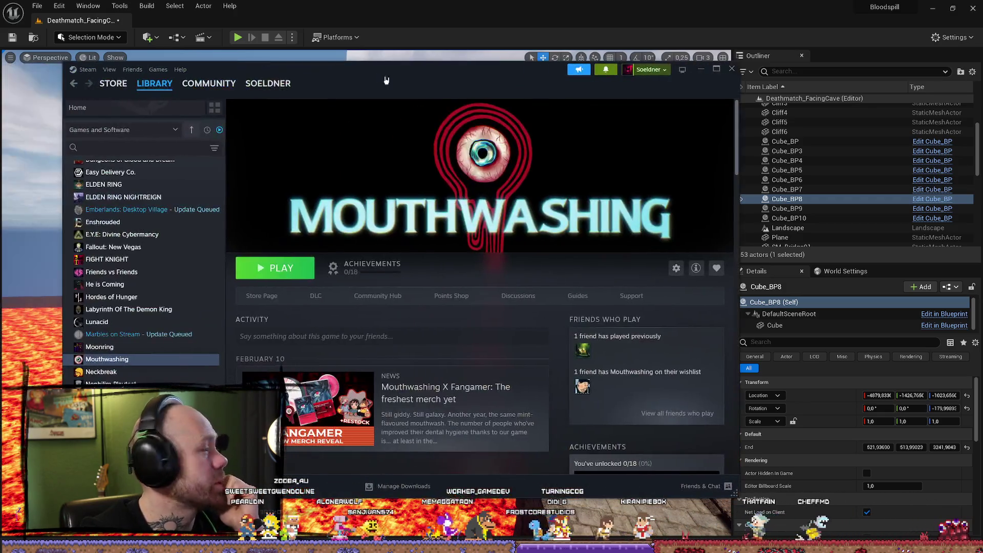
pyautogui.hotkey('alt', 'Tab')
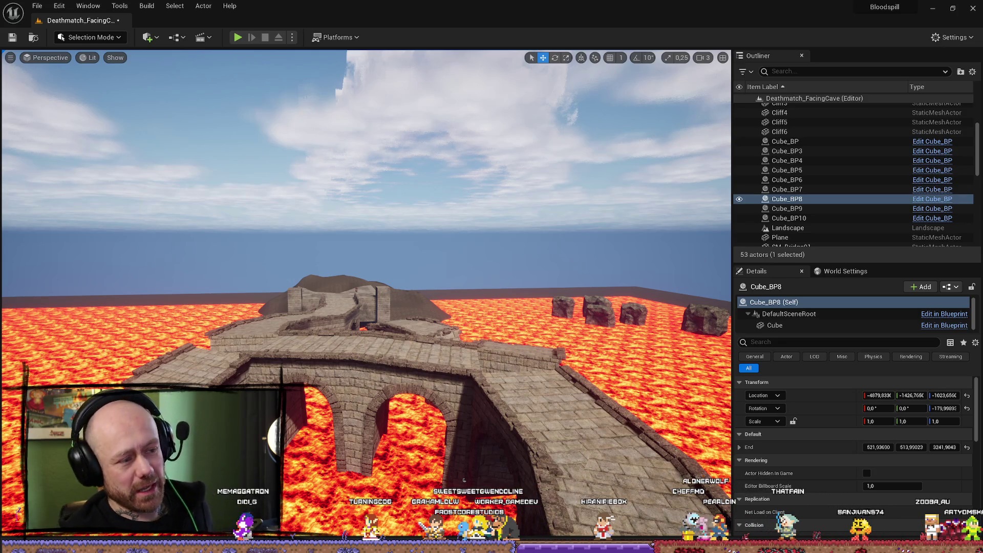
# - Lift the crumbling SM_Bridge03 section slightly along Z with the Move tool
pyautogui.moveTo(367, 343)
pyautogui.mouseDown()
pyautogui.moveTo(356, 306)
pyautogui.moveTo(317, 328)
pyautogui.moveTo(308, 384)
pyautogui.mouseUp()
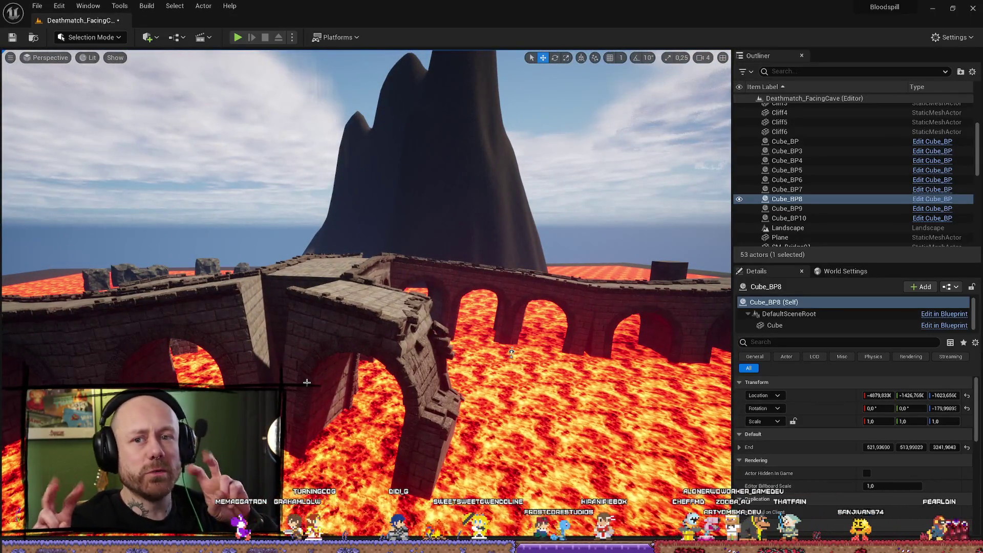
pyautogui.moveTo(307, 382)
pyautogui.mouseDown()
pyautogui.moveTo(305, 400)
pyautogui.moveTo(305, 391)
pyautogui.mouseUp()
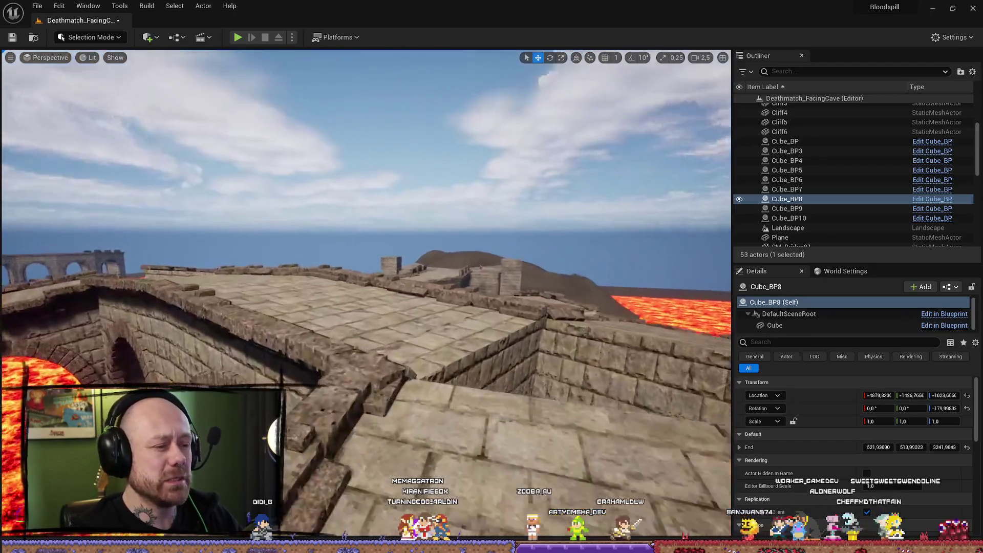
pyautogui.press('s')
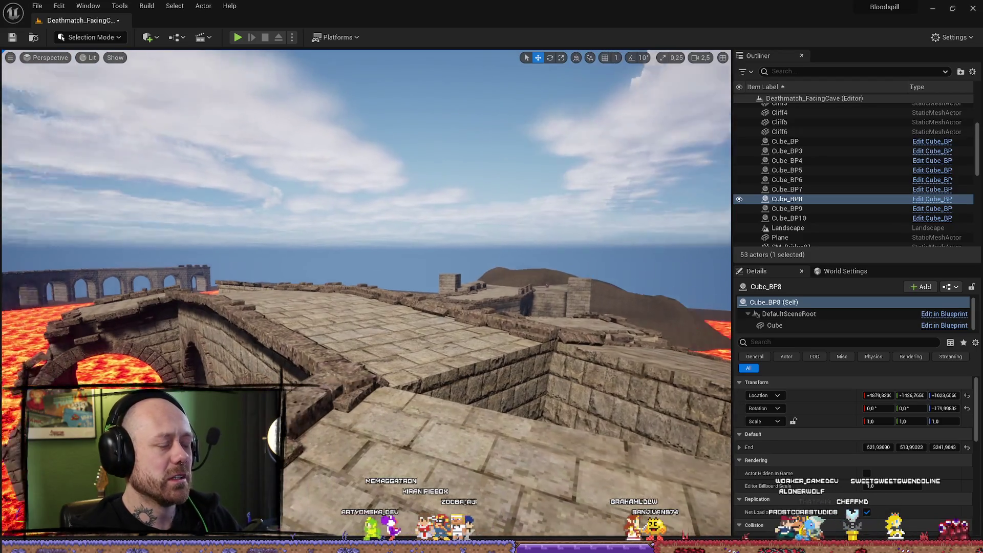
pyautogui.scroll(-1, 332, 333)
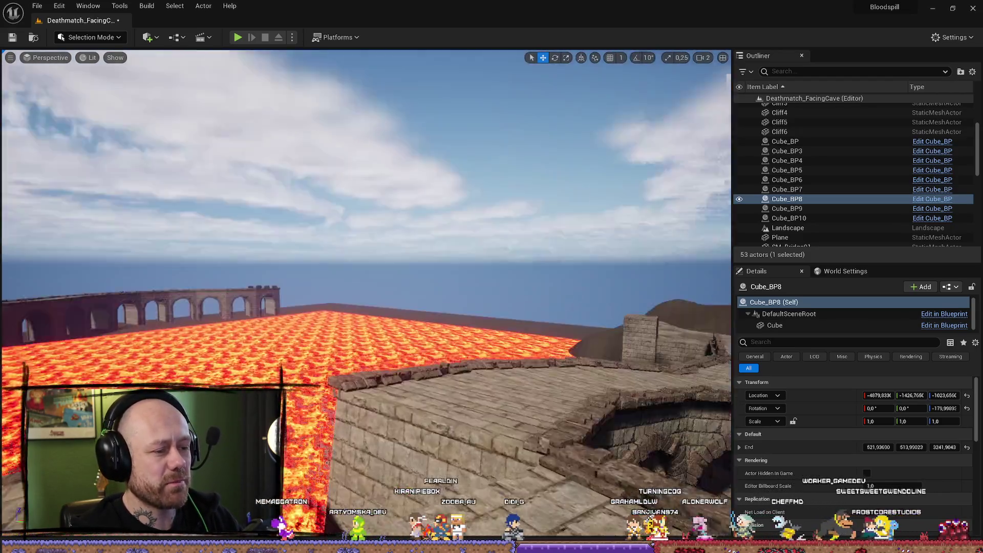
pyautogui.moveTo(366, 297)
pyautogui.mouseDown()
pyautogui.moveTo(461, 297)
pyautogui.moveTo(440, 307)
pyautogui.moveTo(399, 297)
pyautogui.moveTo(386, 276)
pyautogui.mouseUp()
pyautogui.click(293, 369)
pyautogui.moveTo(293, 369); pyautogui.dragTo(330, 365)
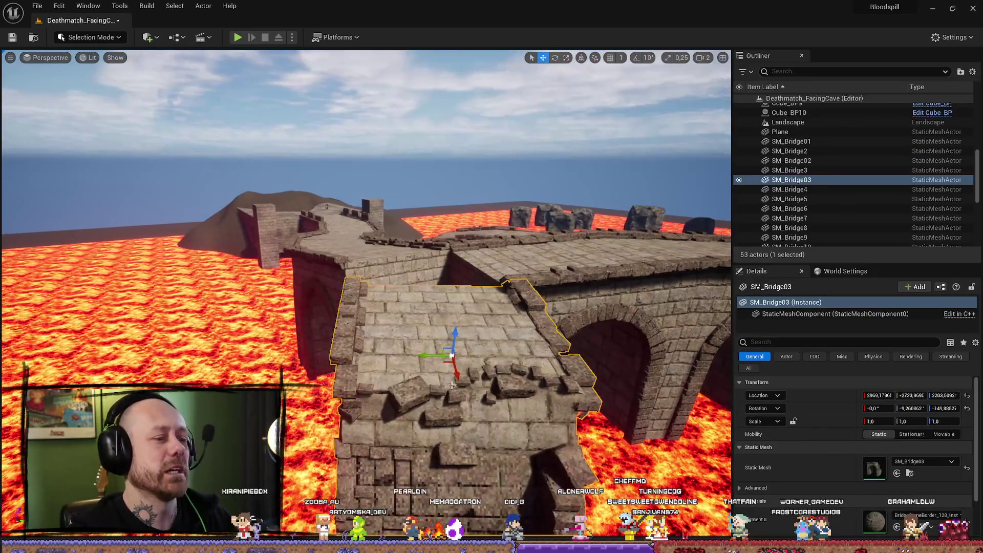
pyautogui.press('w')
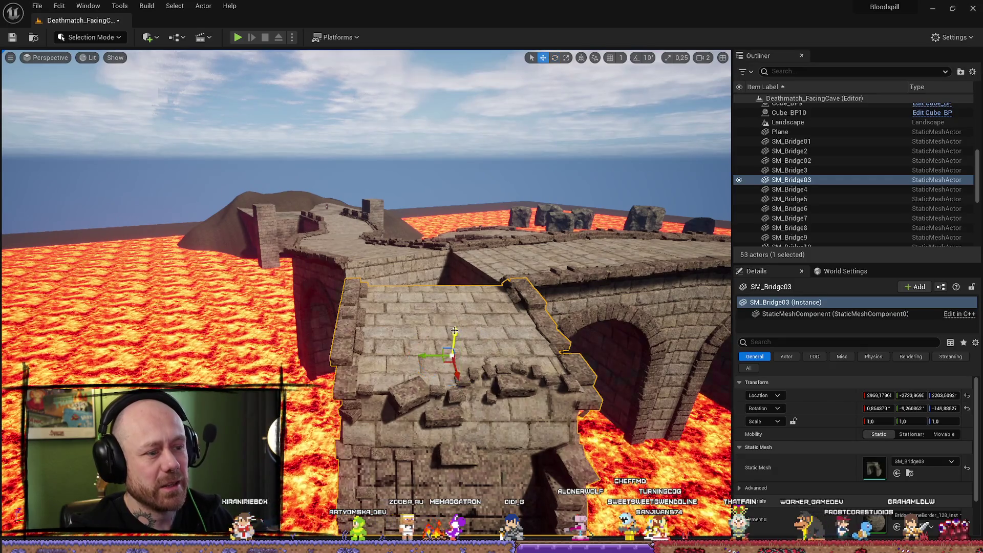
pyautogui.moveTo(453, 339)
pyautogui.mouseDown()
pyautogui.moveTo(456, 327)
pyautogui.moveTo(542, 396)
pyautogui.mouseUp()
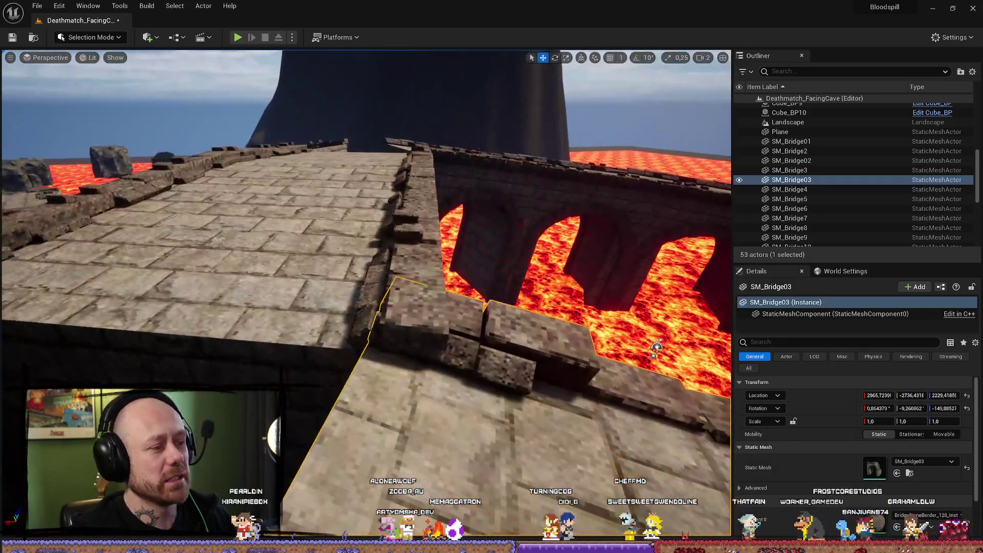
# - Check the neighbouring arched section over the lava, then start a Play-in-Editor session with Alt+P
pyautogui.moveTo(657, 347)
pyautogui.mouseDown()
pyautogui.moveTo(562, 309)
pyautogui.moveTo(460, 302)
pyautogui.moveTo(445, 341)
pyautogui.mouseUp()
pyautogui.scroll(5, 296, 252)
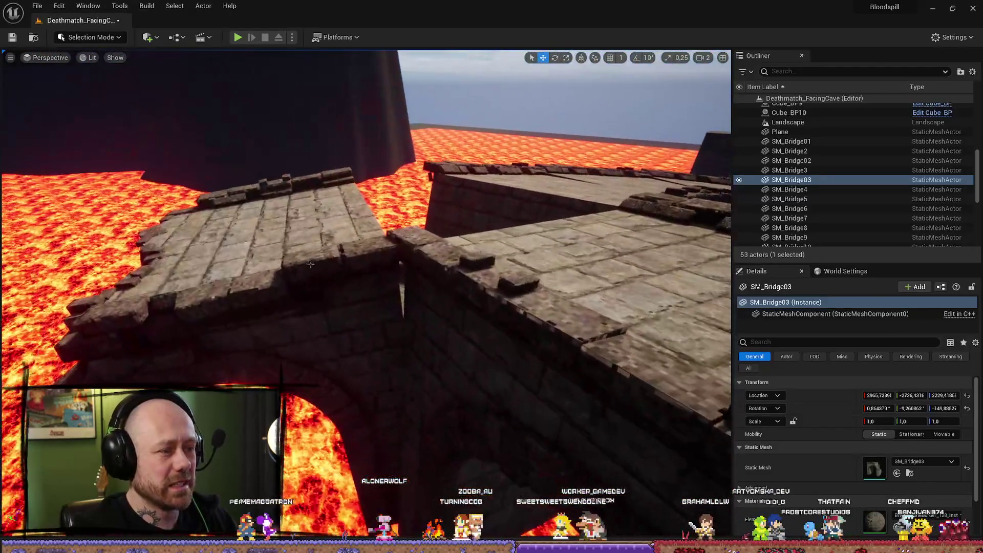
pyautogui.click(310, 265)
pyautogui.moveTo(310, 264); pyautogui.dragTo(333, 241)
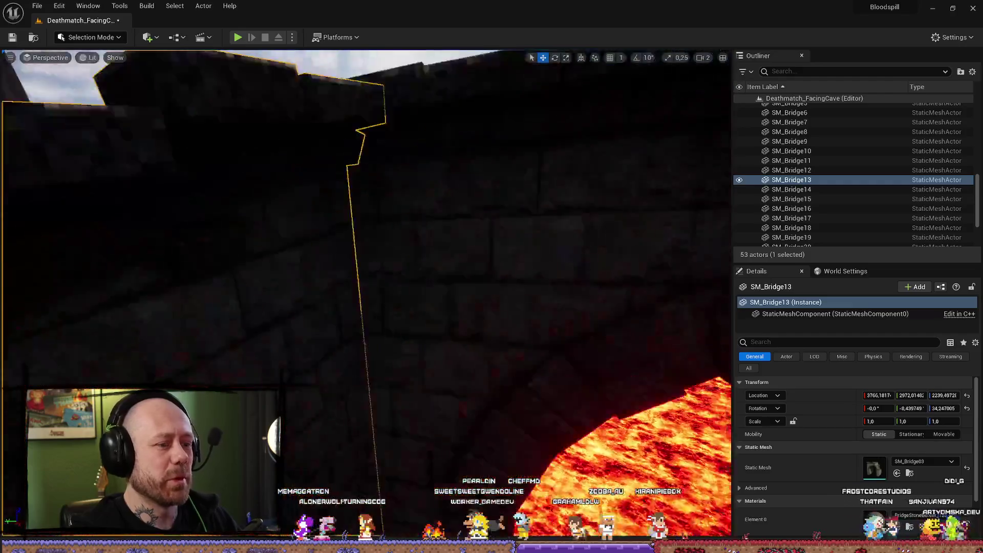
pyautogui.moveTo(365, 287)
pyautogui.mouseDown()
pyautogui.moveTo(366, 226)
pyautogui.moveTo(366, 297)
pyautogui.moveTo(451, 296)
pyautogui.moveTo(450, 256)
pyautogui.moveTo(450, 359)
pyautogui.mouseUp()
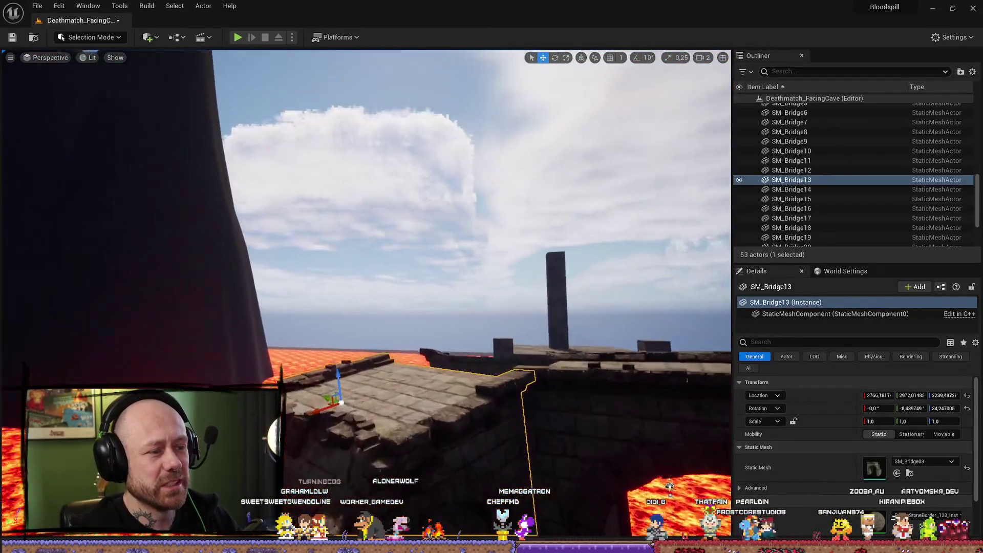
pyautogui.moveTo(451, 358); pyautogui.dragTo(425, 348)
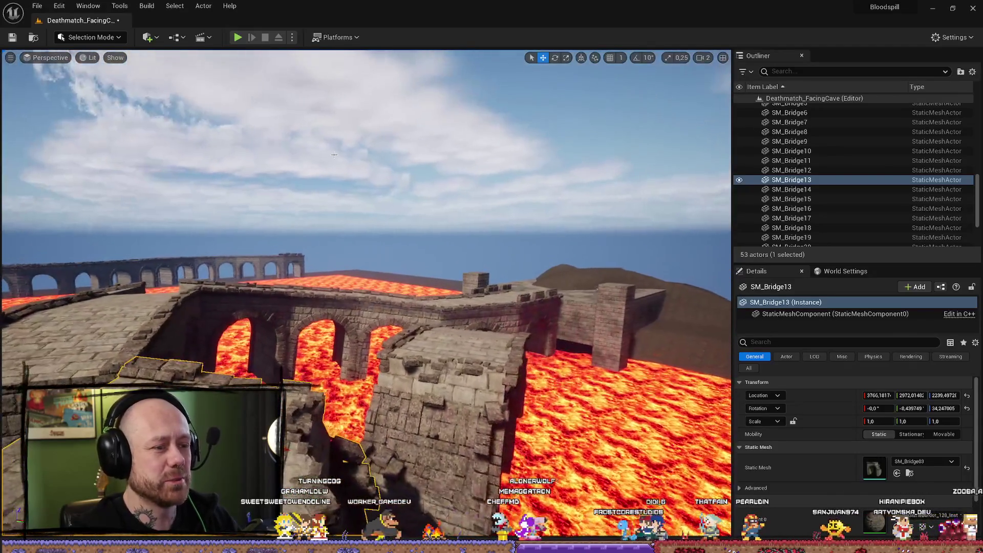
pyautogui.hotkey('alt', 'p')
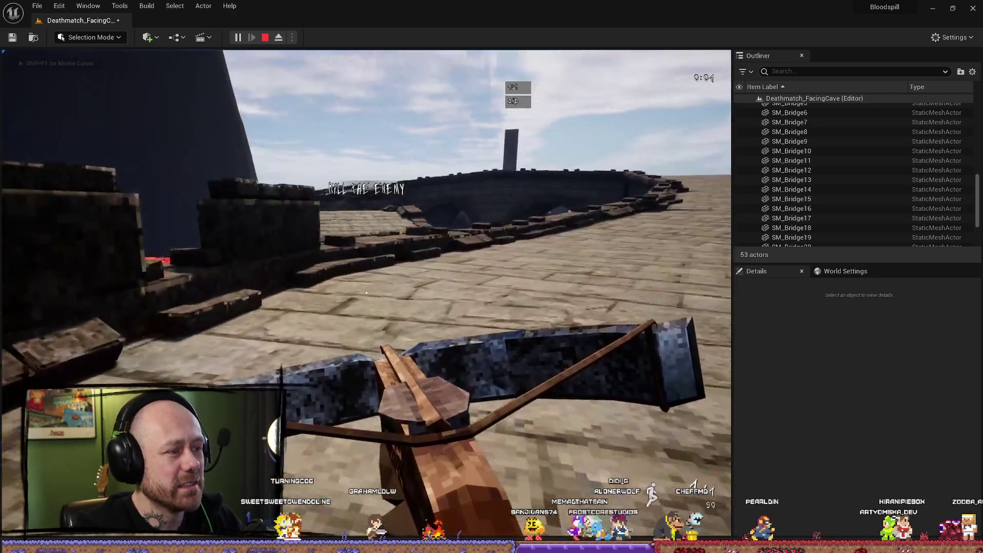
# - Walk onto the bridge toward its arch and the stone wall, then stop the playtest
pyautogui.press('w')
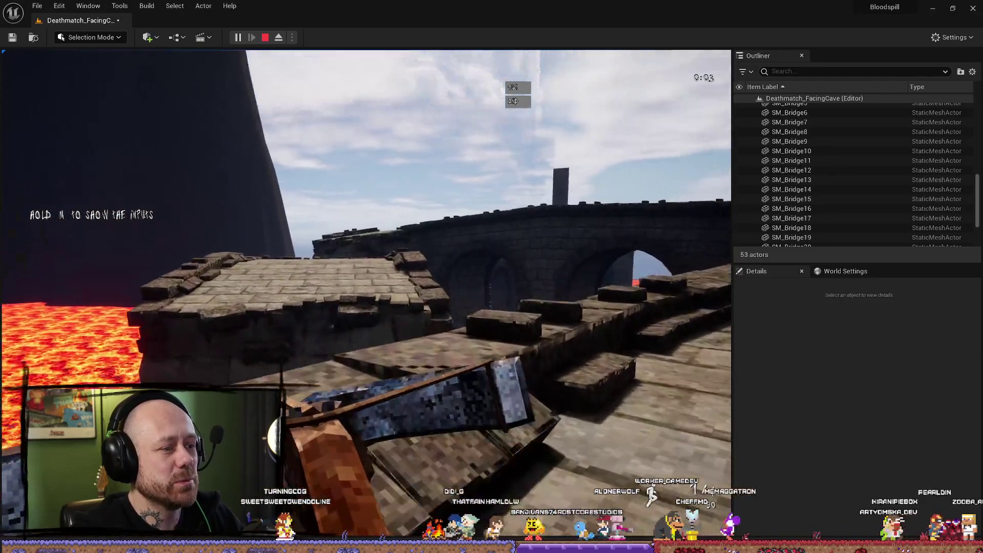
pyautogui.press('w')
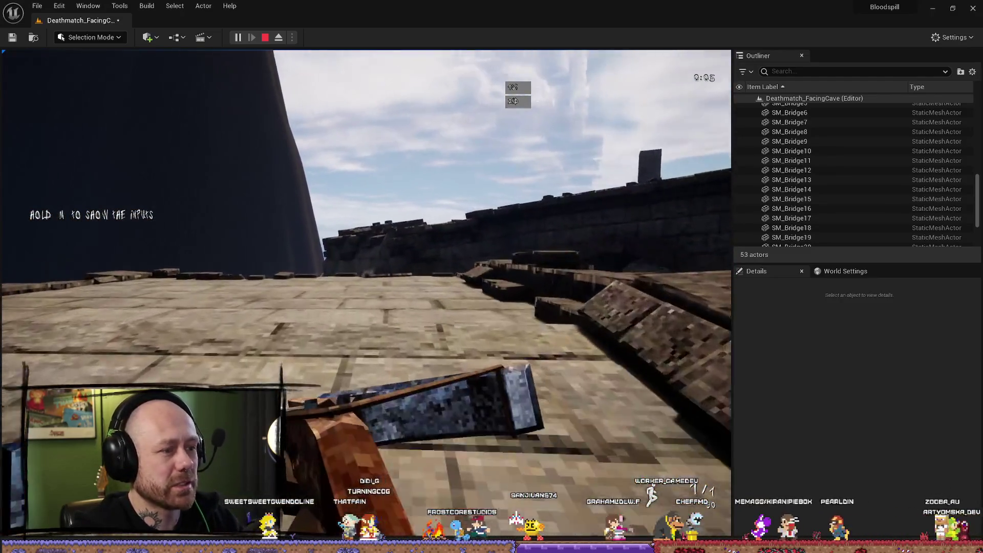
pyautogui.press('w')
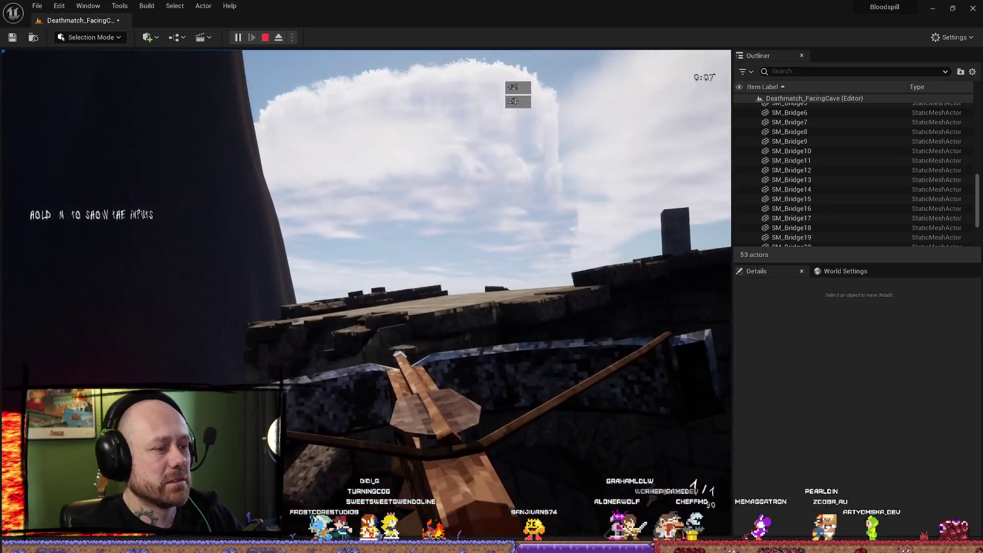
pyautogui.press('Escape')
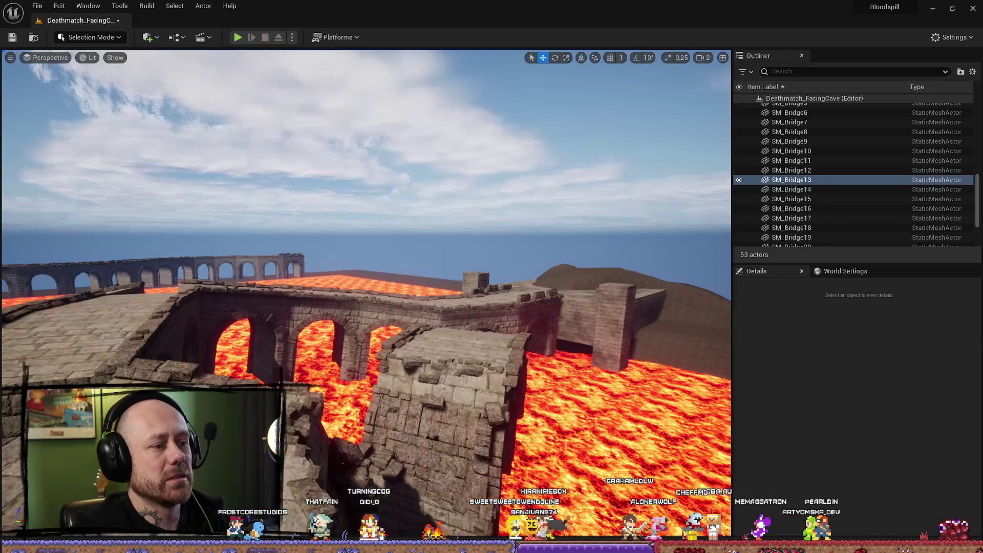
# - Restart the playtest, walk along the bridge top overlooking the lava, then end it
pyautogui.hotkey('alt', 'p')
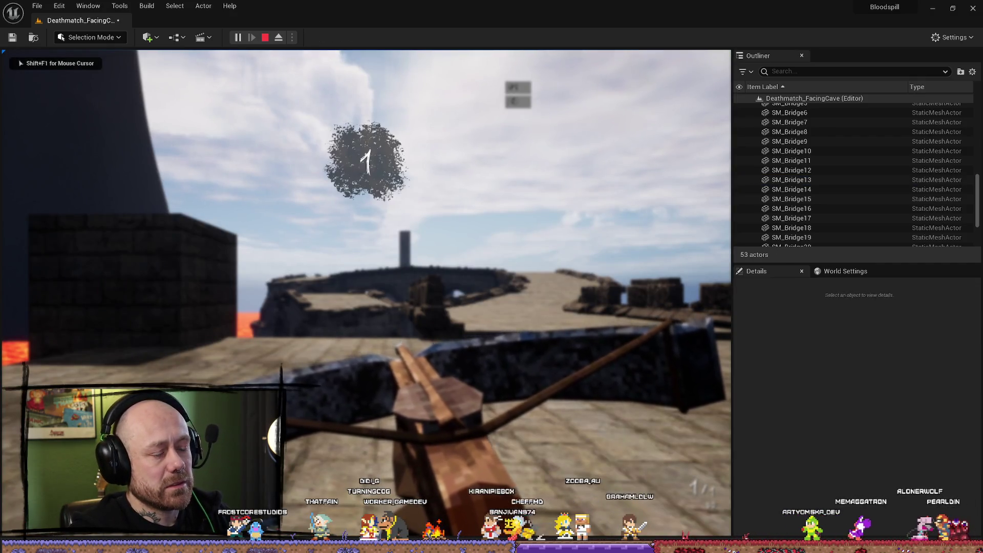
pyautogui.press('w')
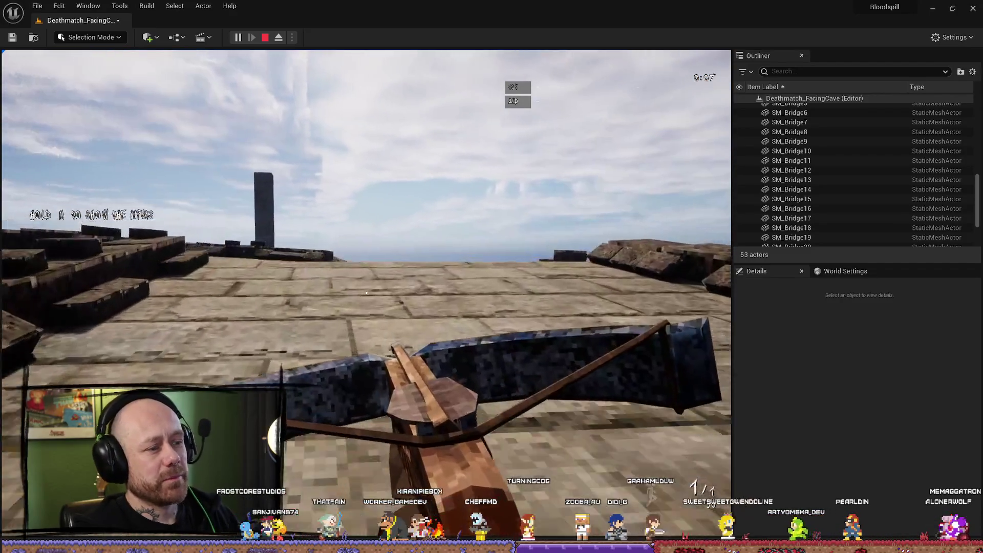
pyautogui.press('w')
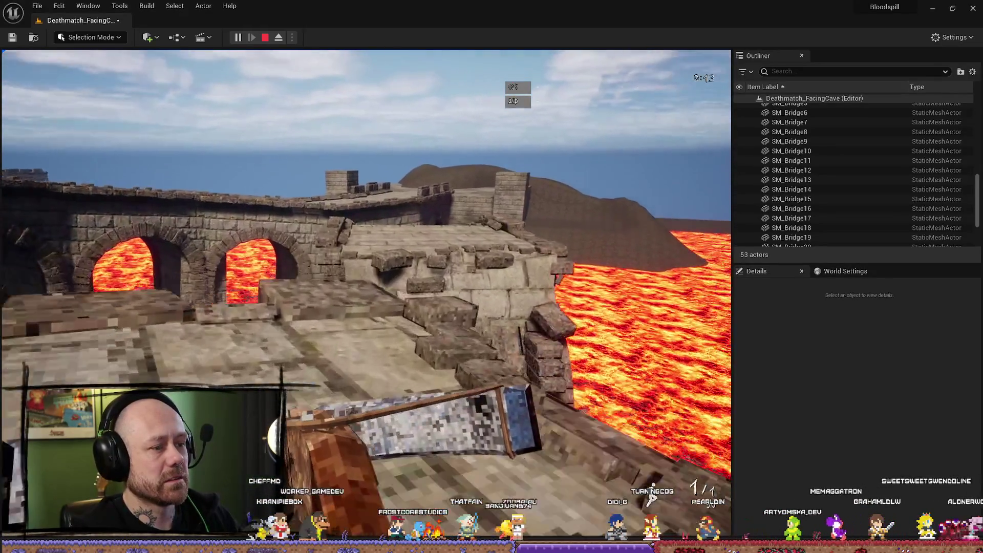
pyautogui.press('w')
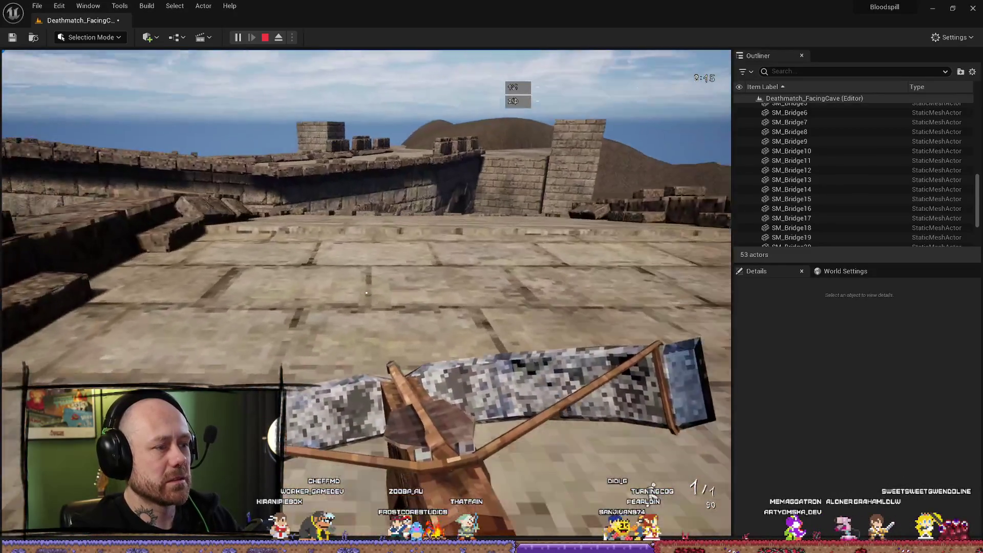
pyautogui.press('w')
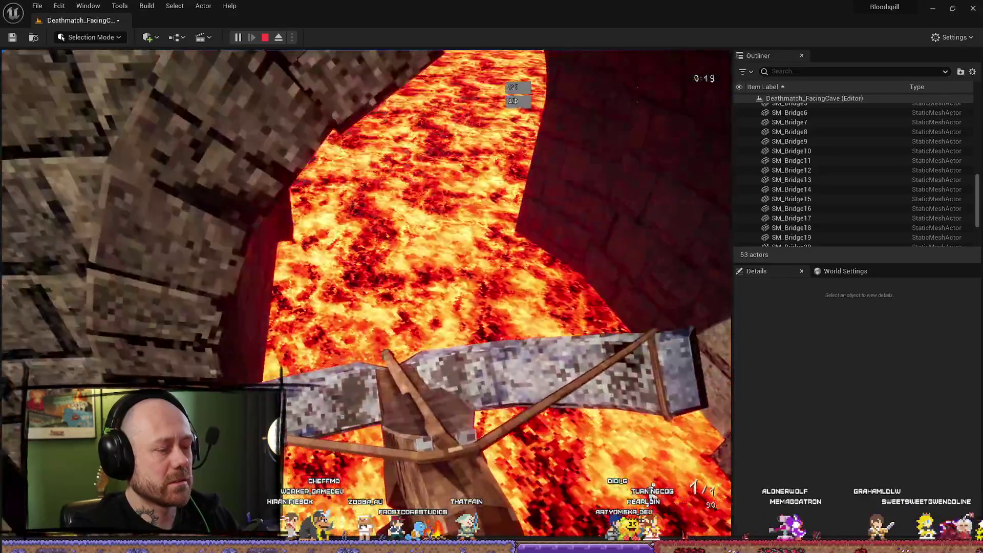
pyautogui.press('Escape')
pyautogui.click(33, 279)
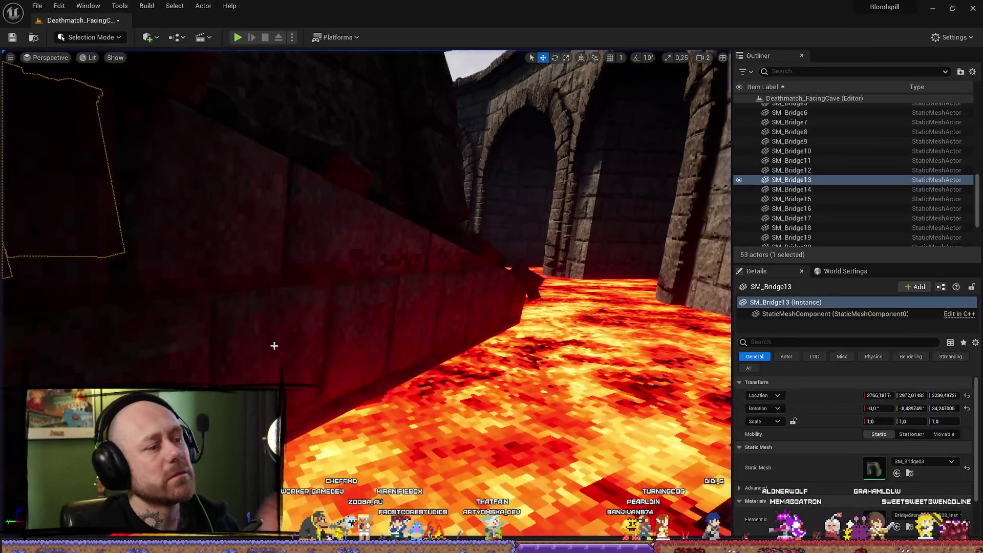
pyautogui.moveTo(273, 346)
pyautogui.mouseDown()
pyautogui.moveTo(267, 353)
pyautogui.moveTo(279, 348)
pyautogui.moveTo(281, 369)
pyautogui.mouseUp()
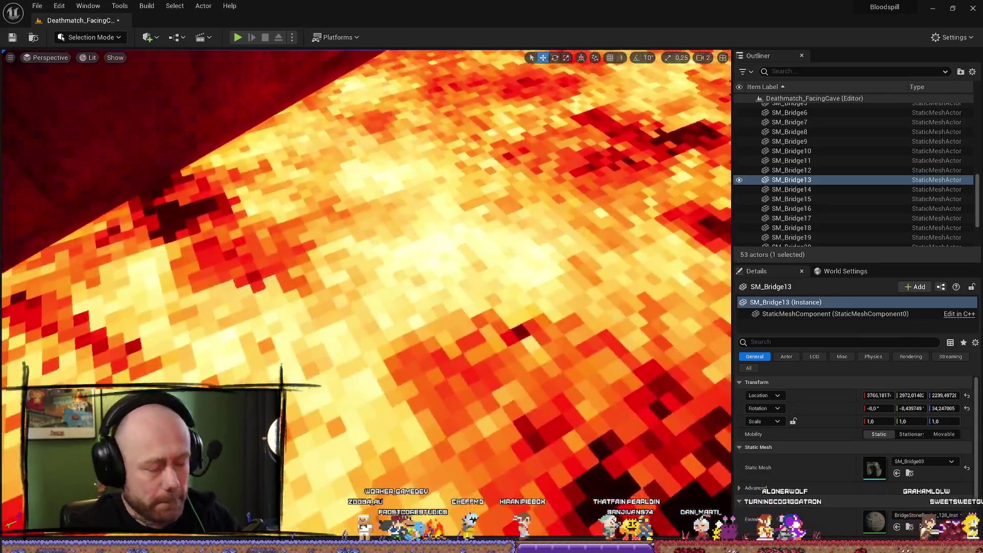
pyautogui.moveTo(427, 343)
pyautogui.mouseDown()
pyautogui.moveTo(427, 307)
pyautogui.moveTo(415, 297)
pyautogui.moveTo(412, 332)
pyautogui.moveTo(461, 197)
pyautogui.mouseUp()
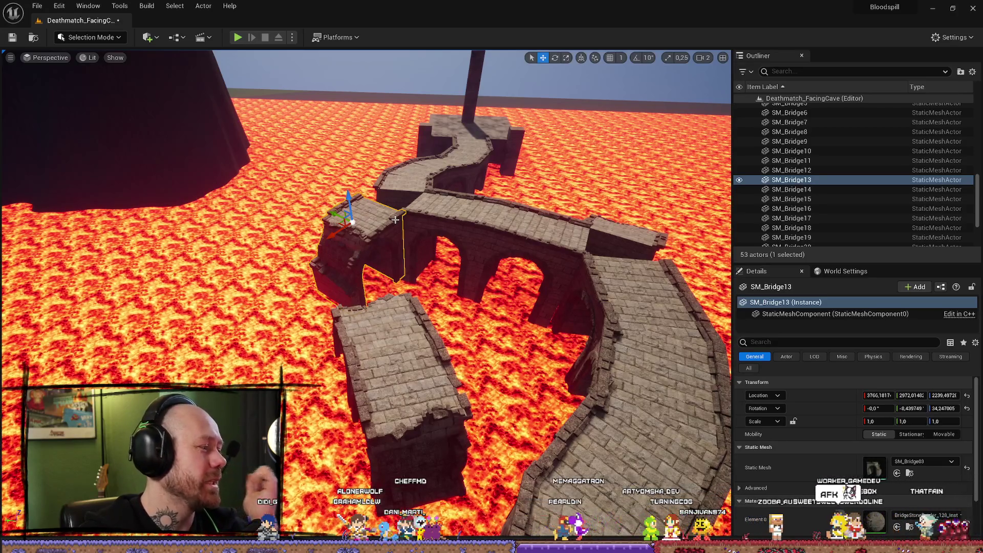
pyautogui.moveTo(388, 212)
pyautogui.mouseDown()
pyautogui.moveTo(397, 190)
pyautogui.moveTo(430, 237)
pyautogui.mouseUp()
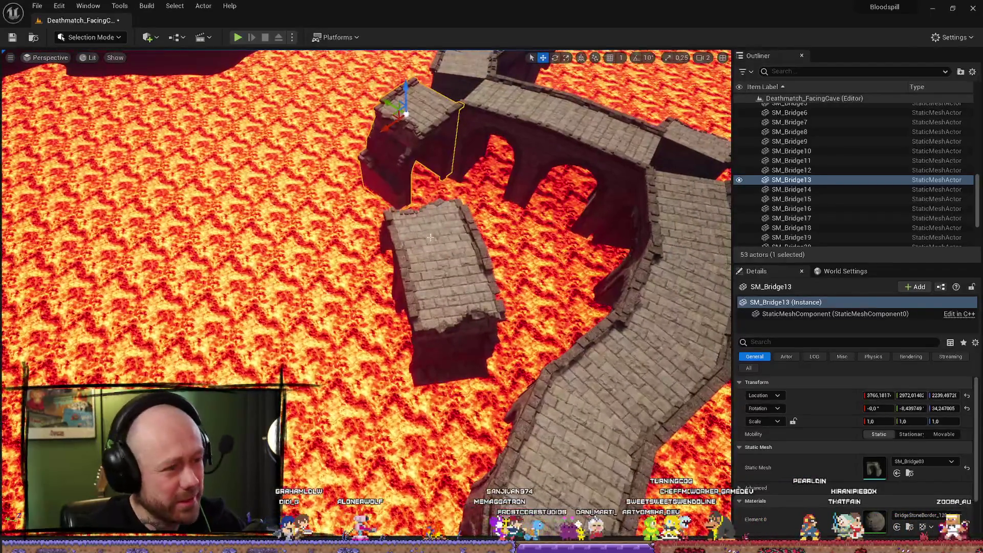
# - Duplicate the three selected bridge pieces and rotate the copies to about -179°
pyautogui.keyDown('ctrl'); pyautogui.click(443, 252); pyautogui.keyUp('ctrl')
pyautogui.keyDown('ctrl'); pyautogui.click(454, 303); pyautogui.keyUp('ctrl')
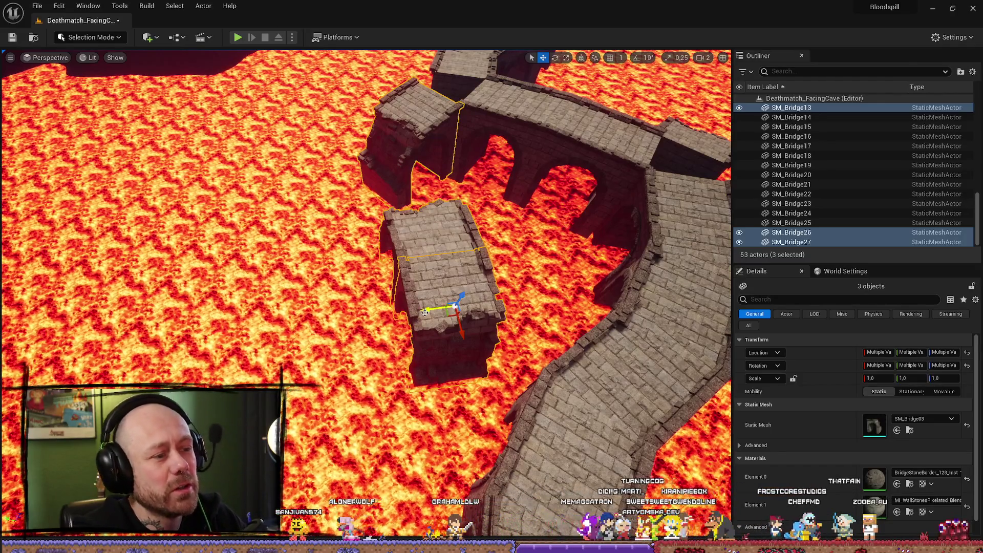
pyautogui.hotkey('ctrl', 'd')
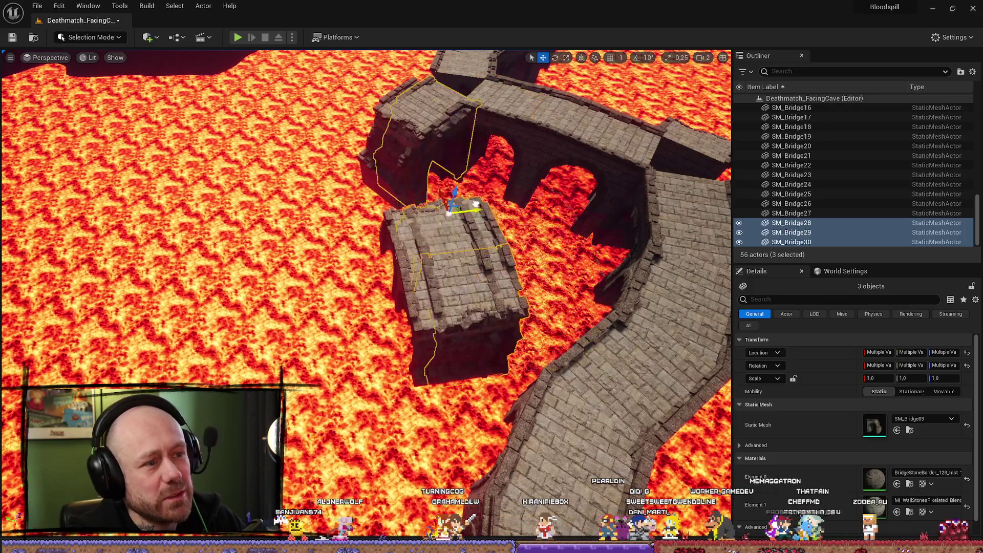
pyautogui.moveTo(696, 232)
pyautogui.mouseDown()
pyautogui.moveTo(464, 211)
pyautogui.moveTo(481, 281)
pyautogui.moveTo(481, 175)
pyautogui.mouseUp()
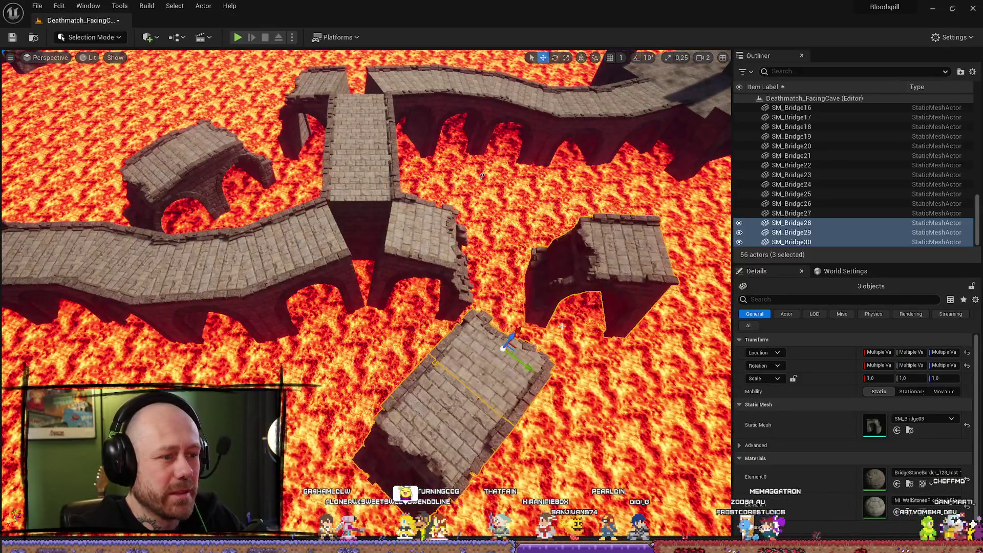
pyautogui.press('e')
pyautogui.moveTo(507, 379)
pyautogui.mouseDown()
pyautogui.moveTo(537, 368)
pyautogui.moveTo(543, 338)
pyautogui.mouseUp()
pyautogui.moveTo(482, 175)
pyautogui.mouseDown()
pyautogui.moveTo(633, 414)
pyautogui.moveTo(642, 352)
pyautogui.mouseUp()
# - Move the copied pieces right across the lava into their spot beside the bridges
pyautogui.press('w')
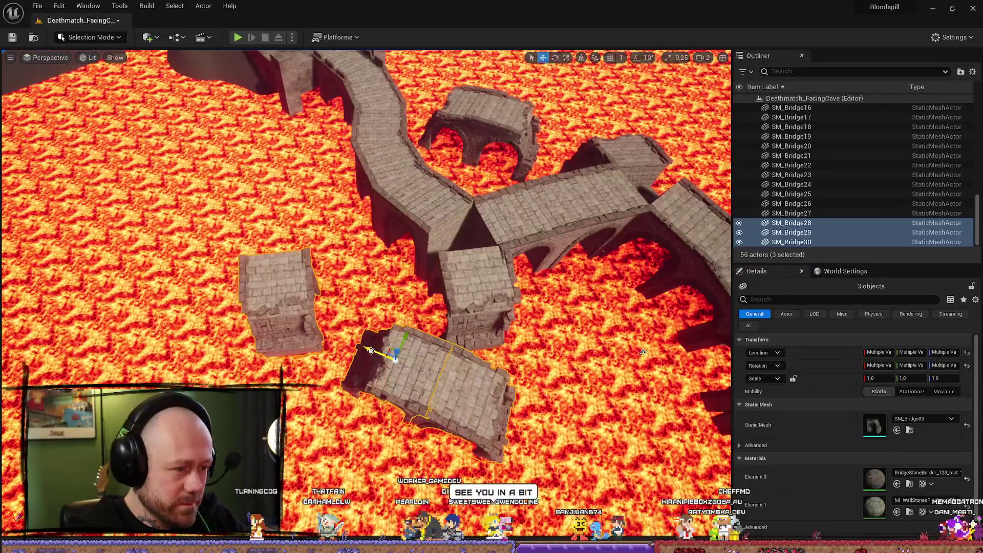
pyautogui.moveTo(379, 336); pyautogui.dragTo(476, 379)
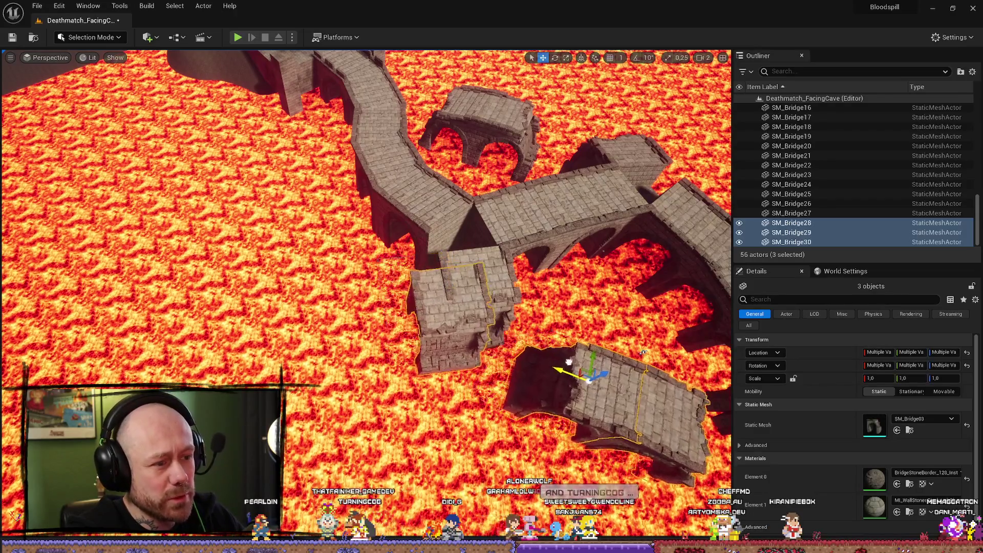
pyautogui.moveTo(568, 361)
pyautogui.mouseDown()
pyautogui.moveTo(638, 350)
pyautogui.moveTo(605, 336)
pyautogui.mouseUp()
pyautogui.moveTo(485, 217)
pyautogui.mouseDown()
pyautogui.moveTo(484, 239)
pyautogui.moveTo(472, 216)
pyautogui.mouseUp()
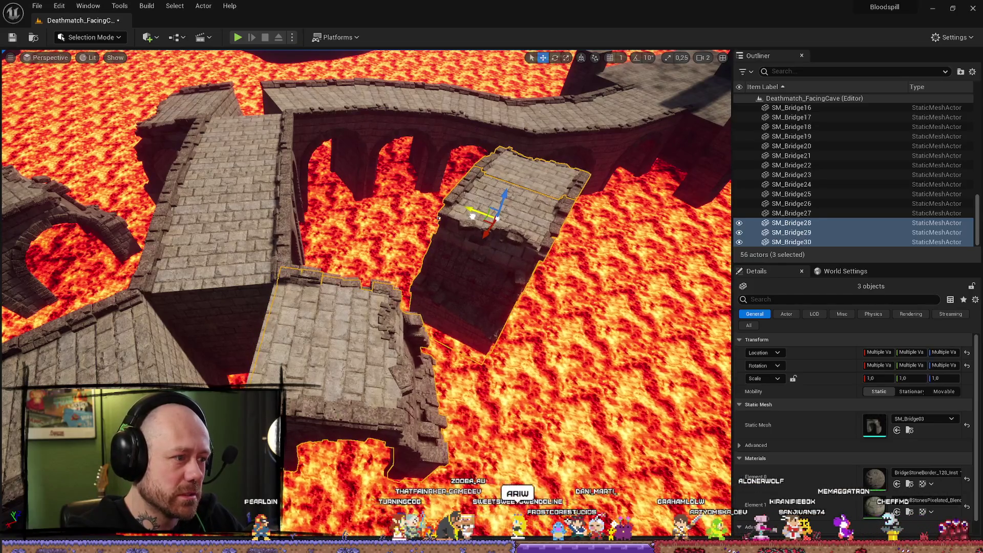
pyautogui.click(393, 388)
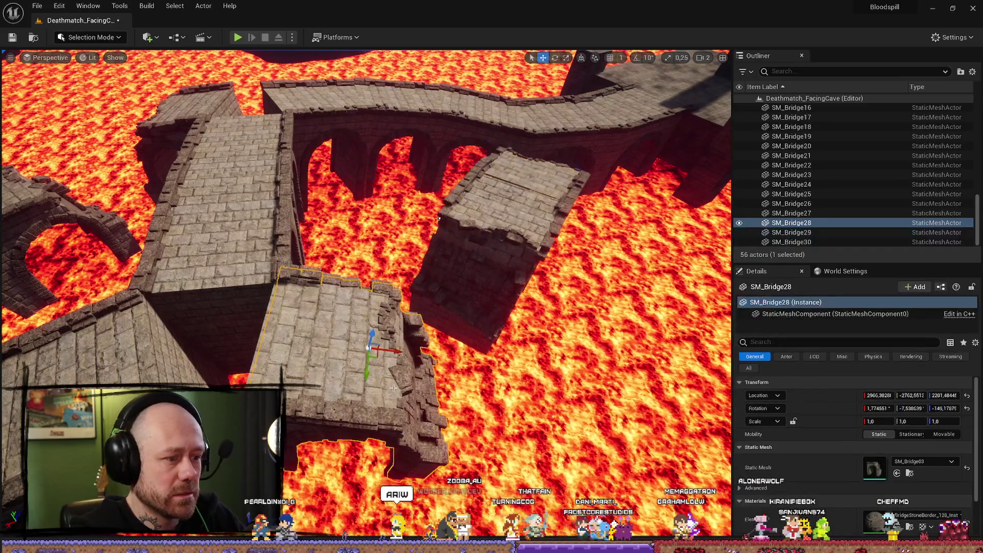
# - Delete the lower copied bridge piece SM_Bridge28
pyautogui.press('Delete')
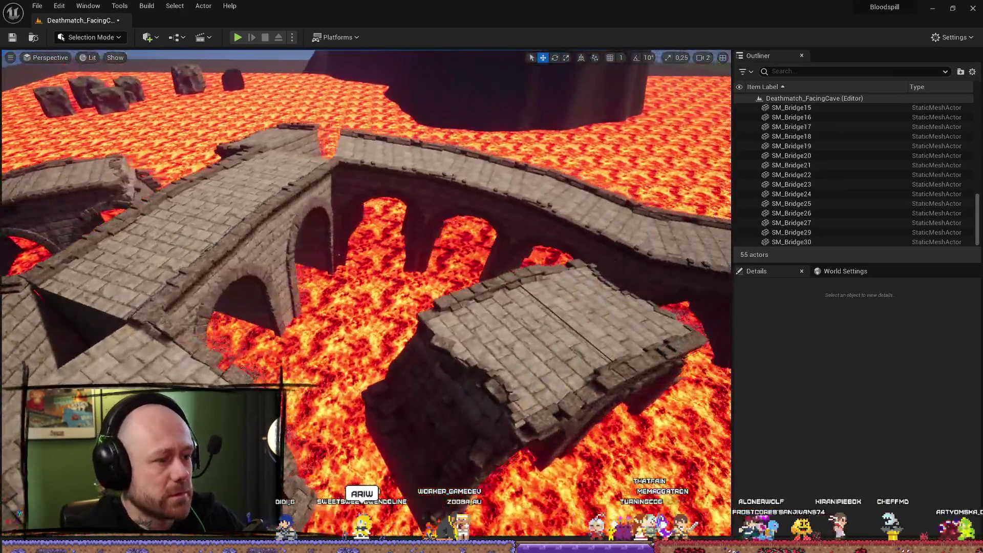
pyautogui.moveTo(339, 254); pyautogui.dragTo(520, 413)
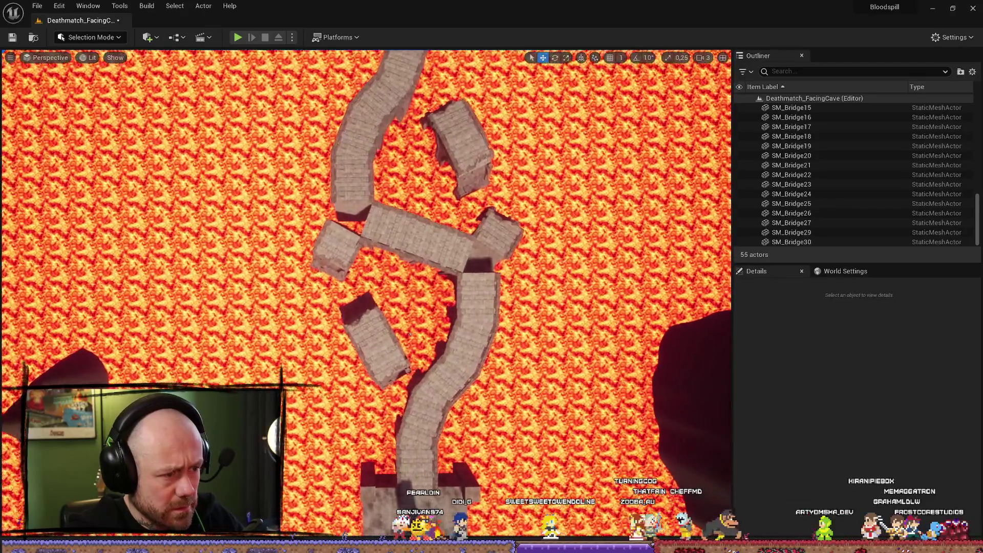
pyautogui.press('Right')
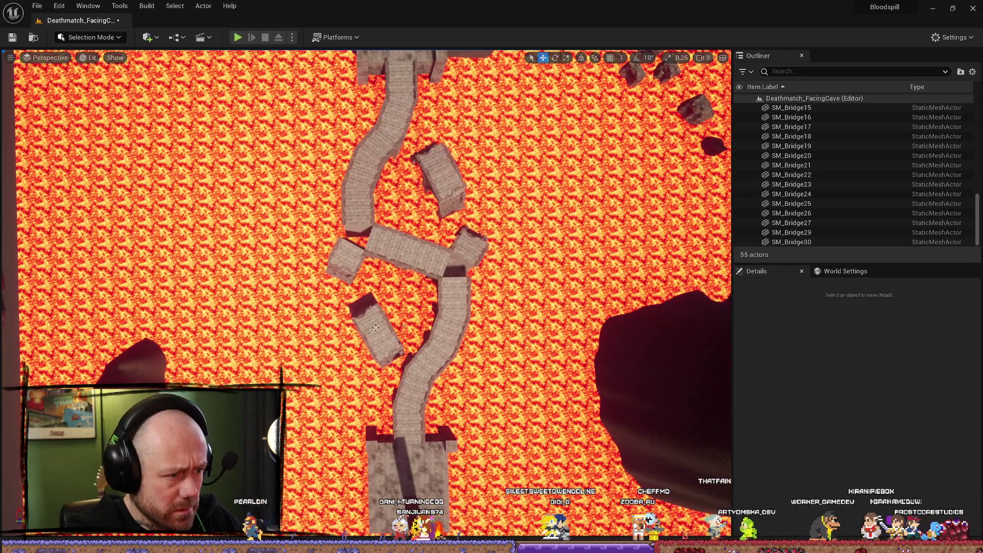
# - Inspect bridge pieces SM_Bridge6, SM_Bridge03 and the copied SM_Bridge29 from several angles
pyautogui.click(375, 328)
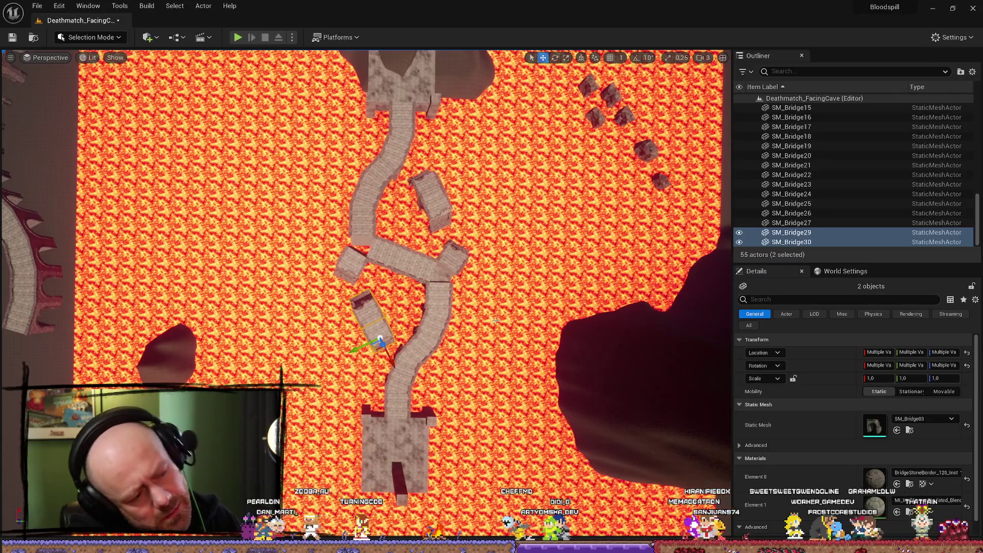
pyautogui.click(365, 239)
pyautogui.click(364, 233)
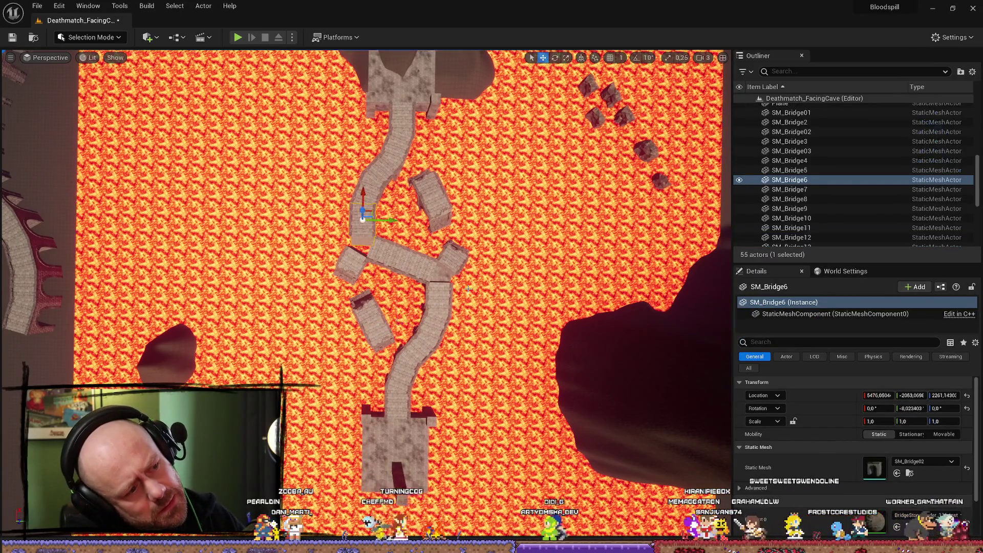
pyautogui.click(351, 263)
pyautogui.scroll(2, 447, 326)
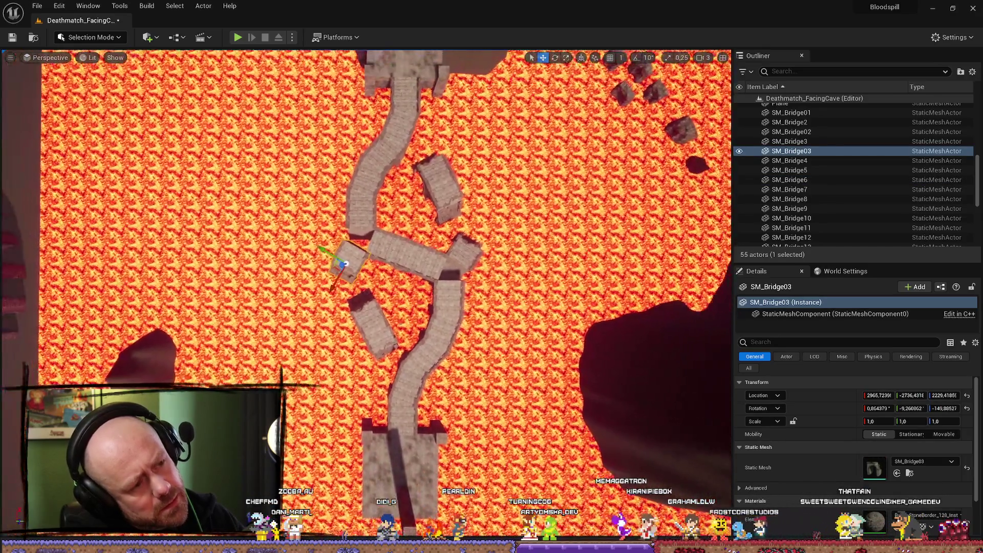
pyautogui.moveTo(447, 326); pyautogui.dragTo(420, 251)
pyautogui.moveTo(388, 304)
pyautogui.mouseDown()
pyautogui.moveTo(304, 276)
pyautogui.moveTo(435, 254)
pyautogui.mouseUp()
pyautogui.click(303, 275)
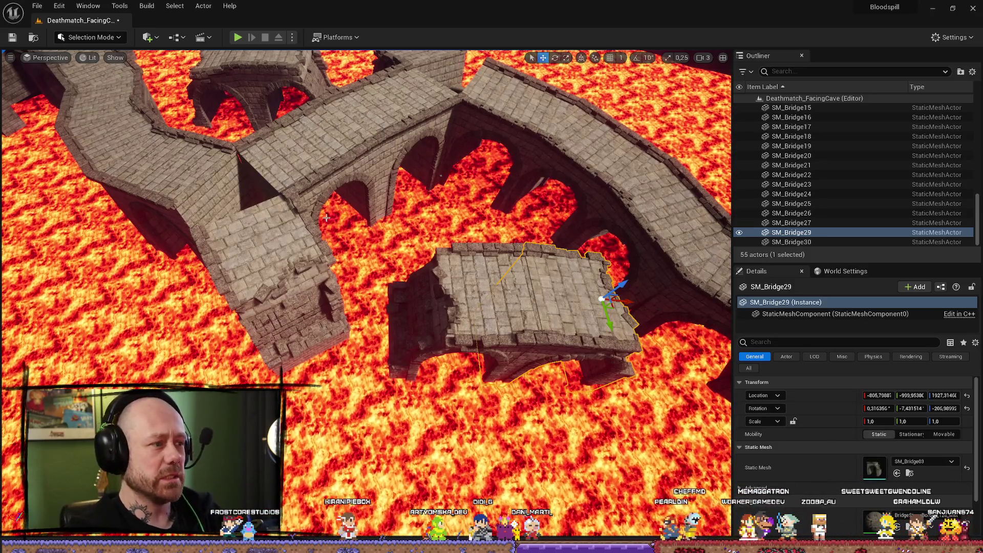
pyautogui.moveTo(327, 217); pyautogui.dragTo(341, 225)
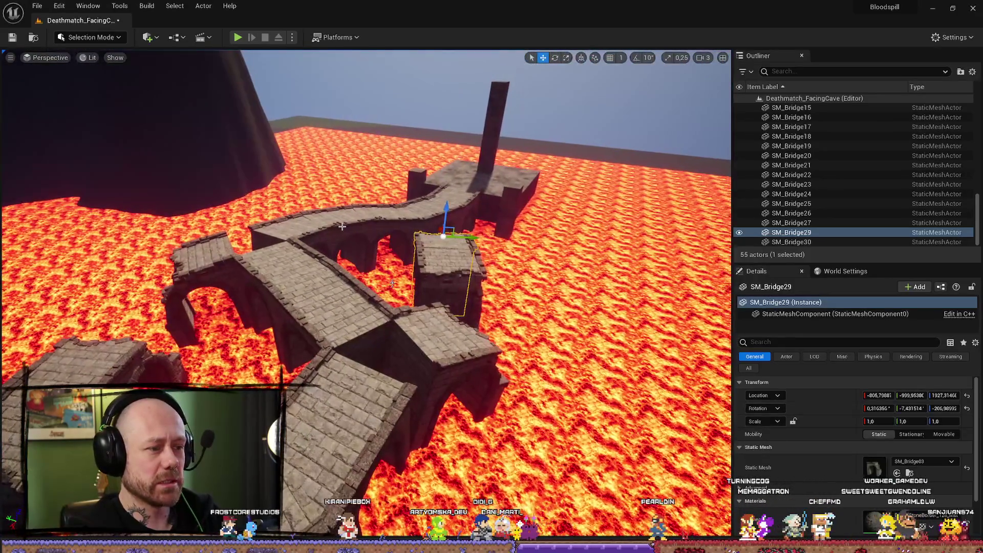
pyautogui.moveTo(442, 339)
pyautogui.mouseDown()
pyautogui.moveTo(505, 303)
pyautogui.moveTo(483, 294)
pyautogui.mouseUp()
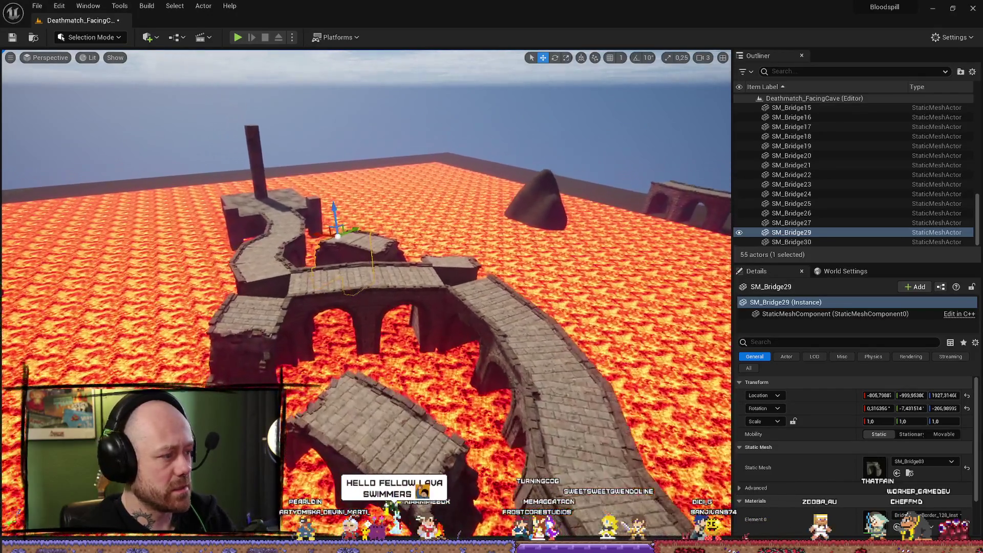
pyautogui.moveTo(483, 294); pyautogui.dragTo(423, 269)
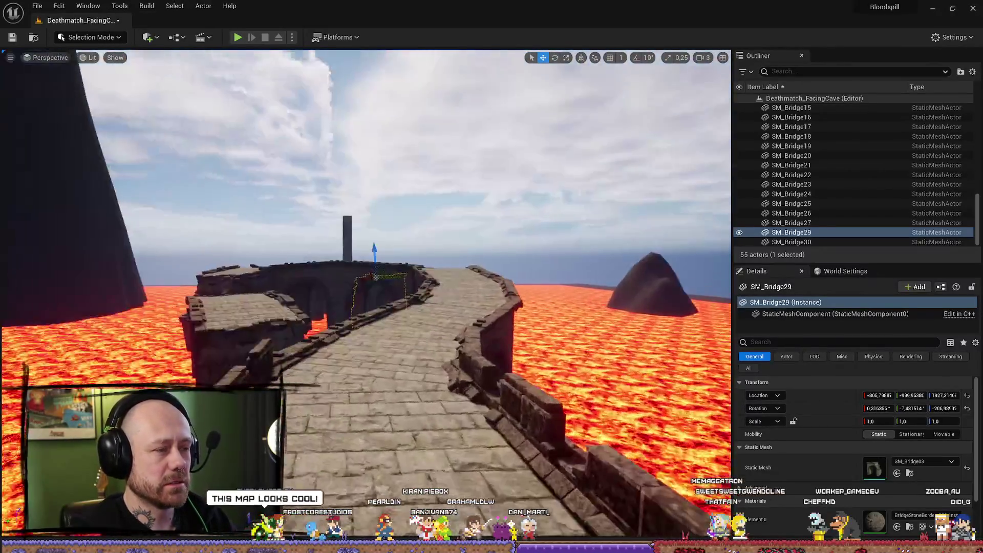
pyautogui.moveTo(423, 268); pyautogui.dragTo(419, 267)
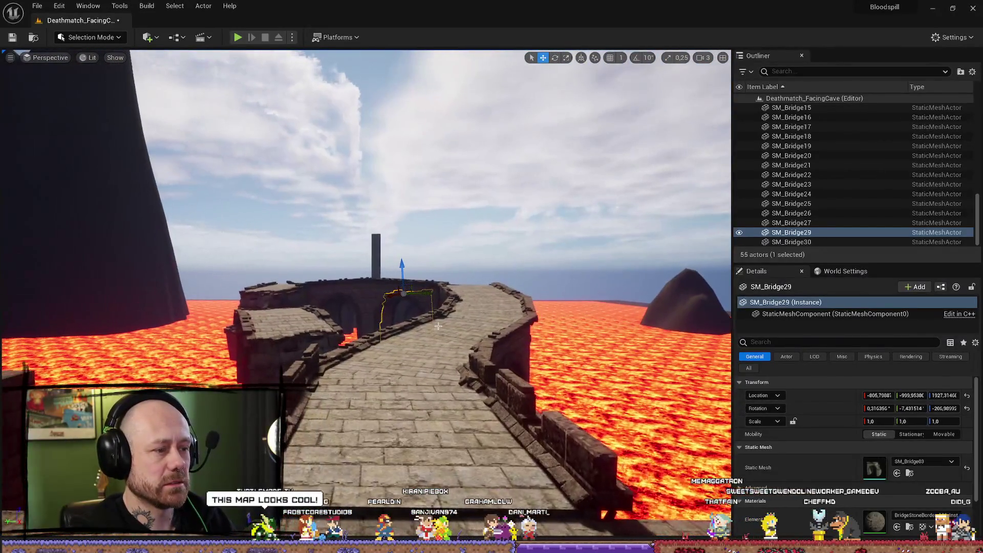
# - Playtest the level, walking along the bridge onto the stone platform, then stop
pyautogui.click(238, 36)
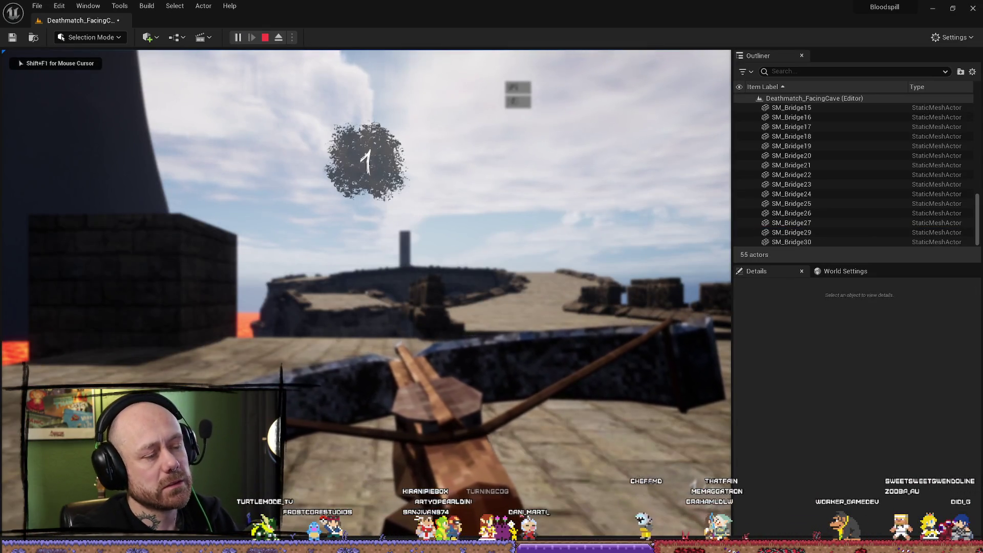
pyautogui.press('w')
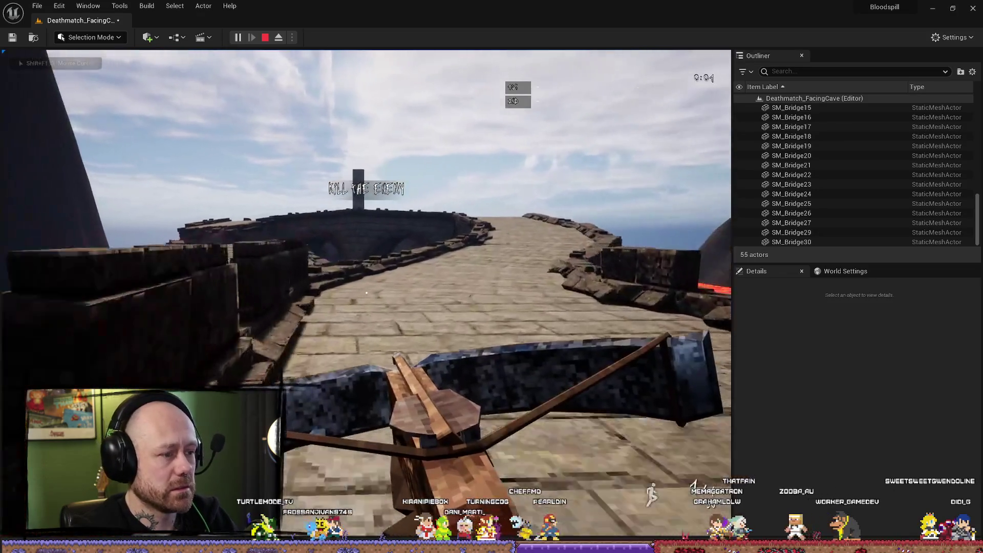
pyautogui.press('w')
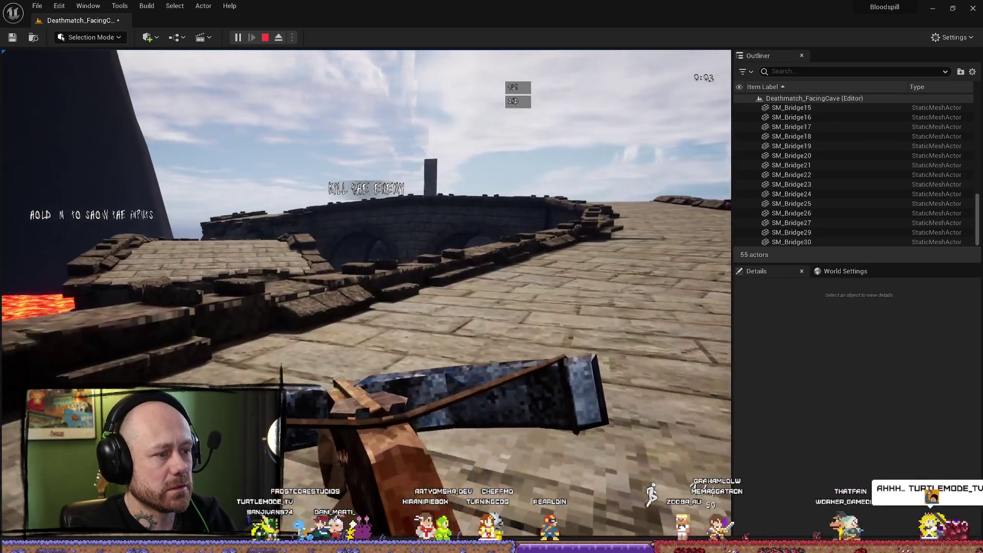
pyautogui.press('w')
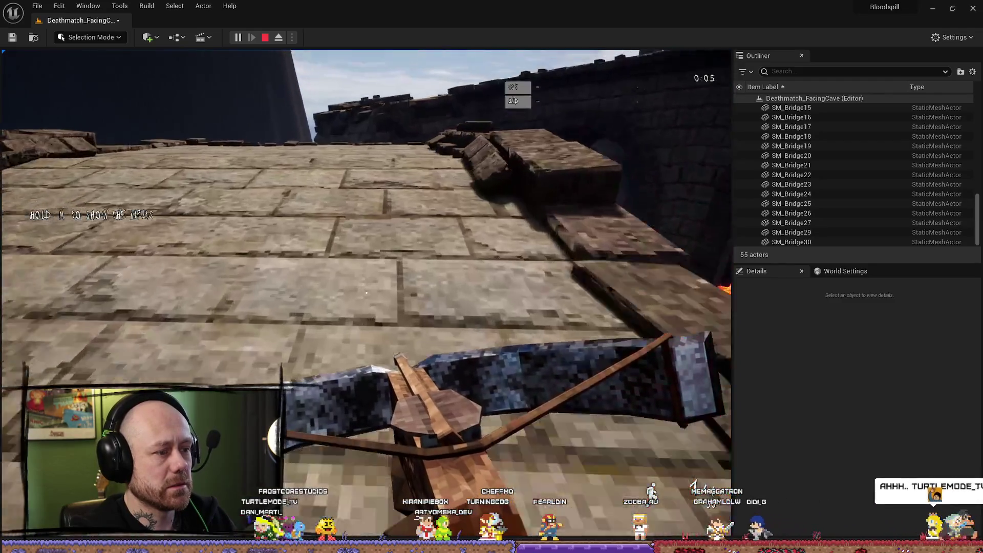
pyautogui.press('w')
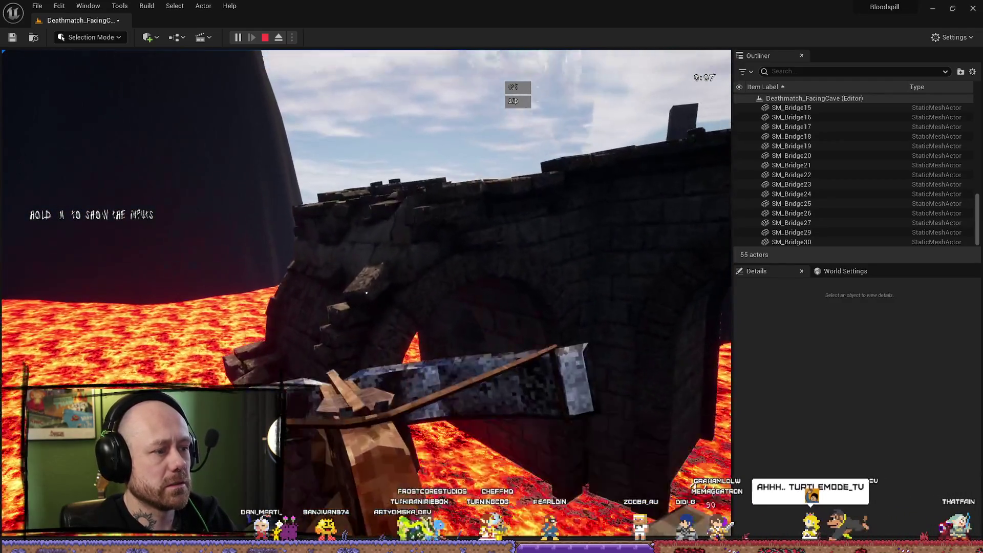
pyautogui.press('Escape')
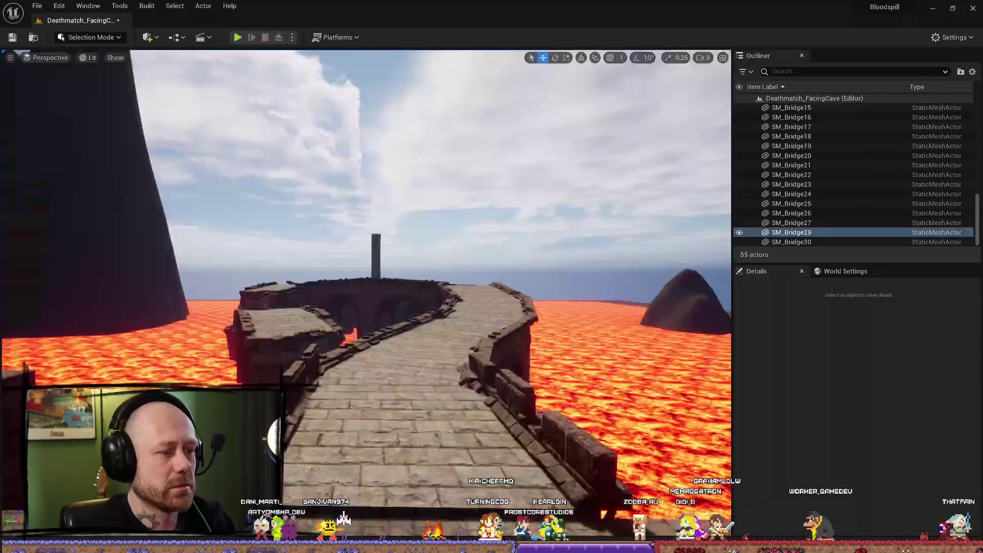
# - Run a second playtest along the bridge up onto the stone tower's top platform, then stop
pyautogui.hotkey('alt', 'p')
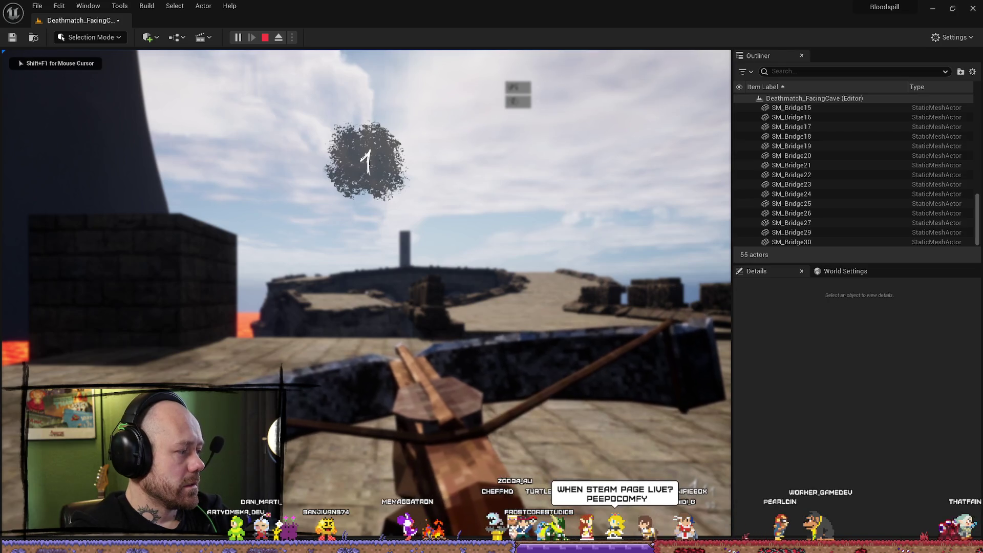
pyautogui.press('w')
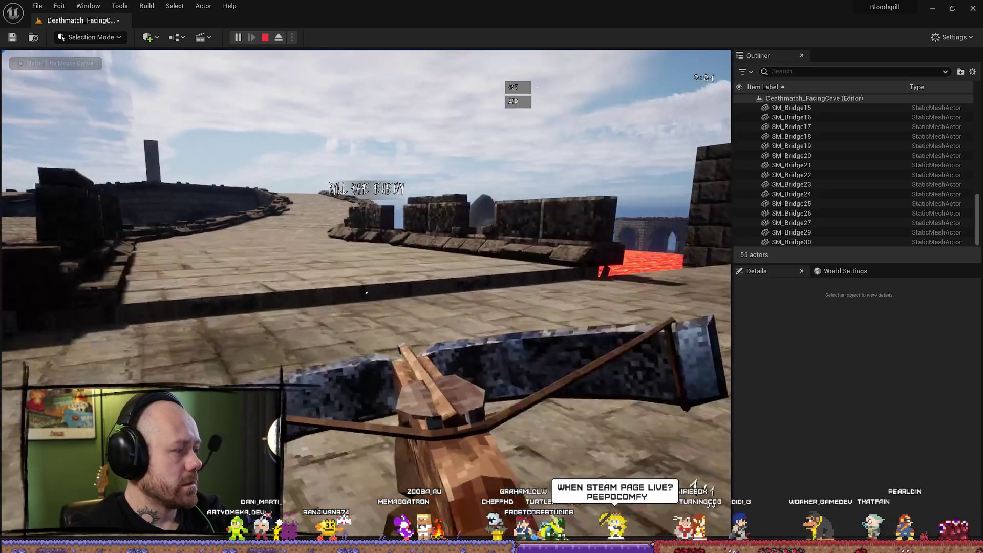
pyautogui.press('w')
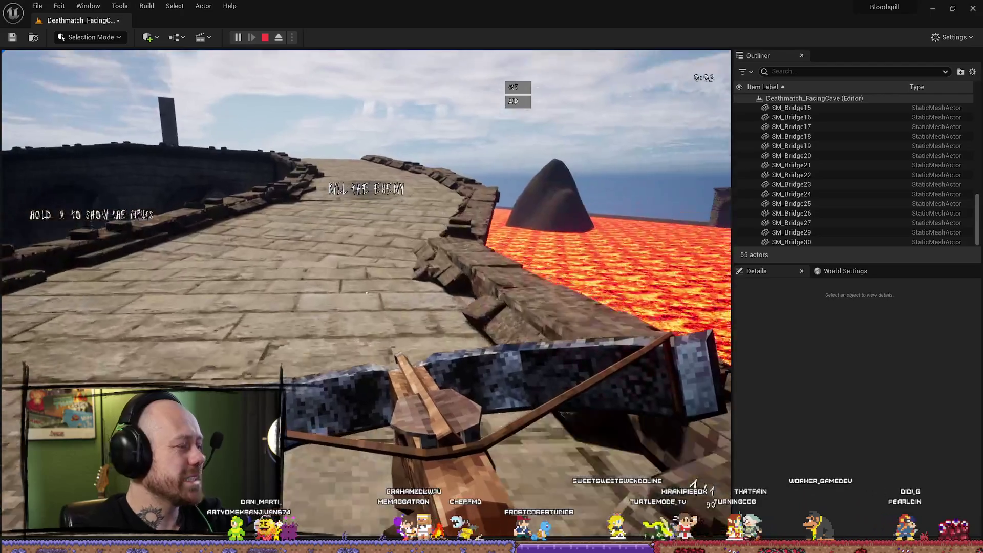
pyautogui.press('w')
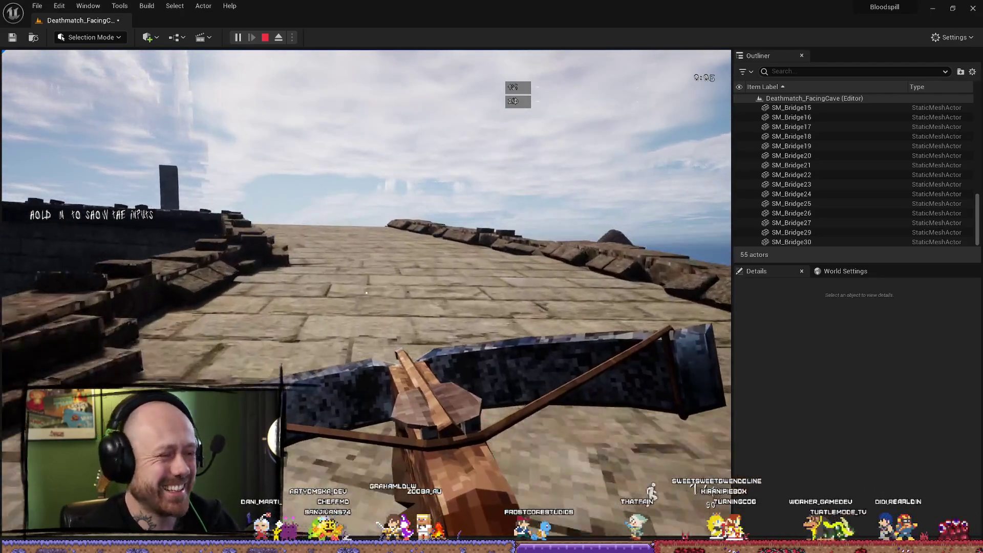
pyautogui.press('w')
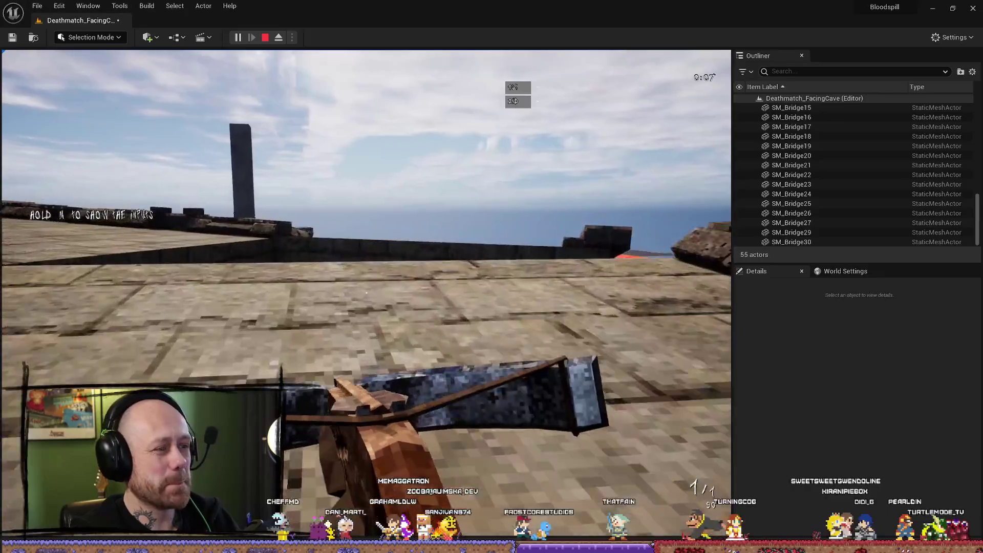
pyautogui.press('w')
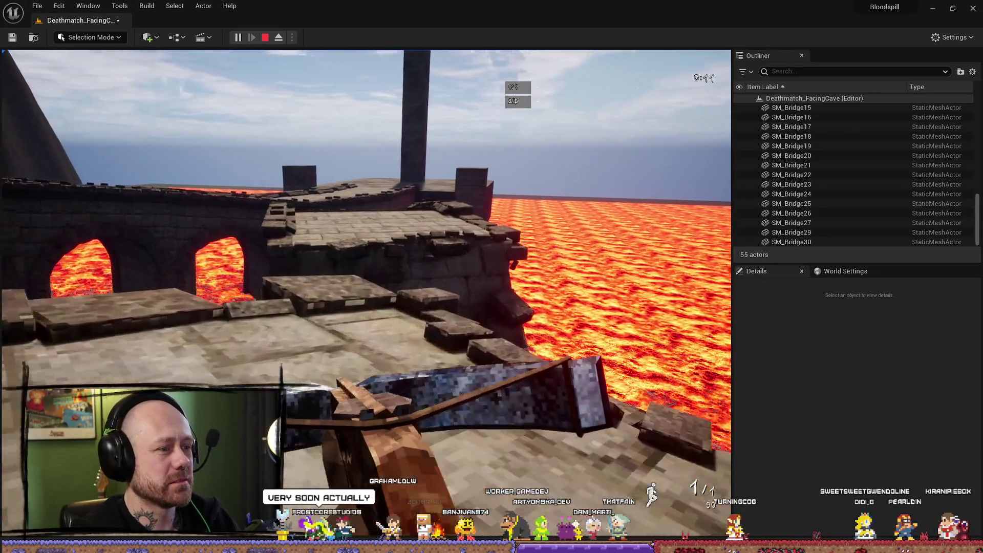
pyautogui.press('w')
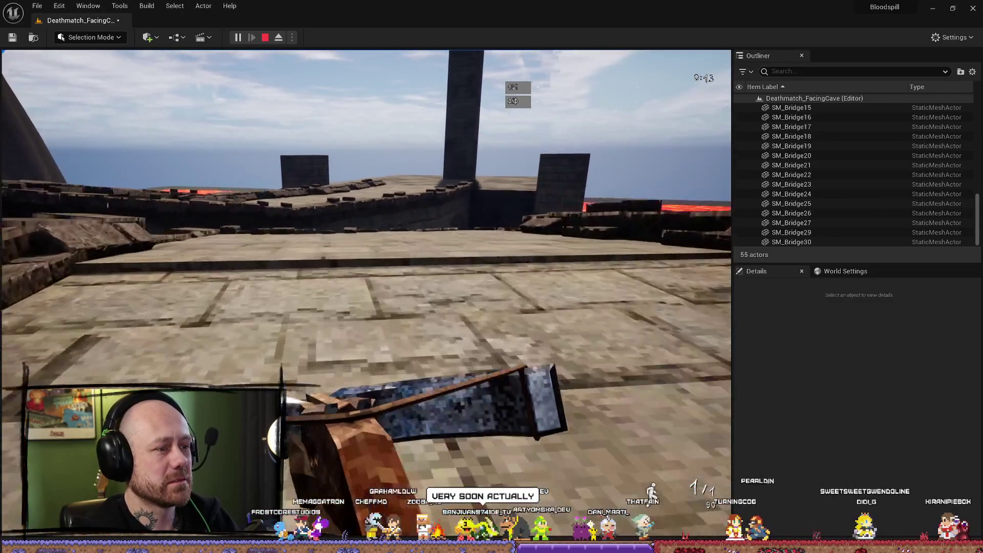
pyautogui.press('w')
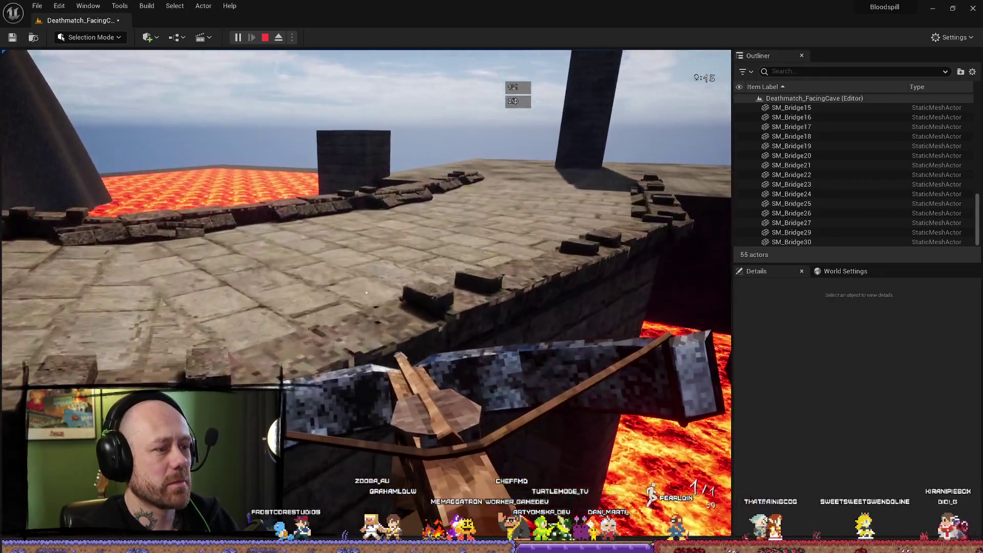
pyautogui.press('w')
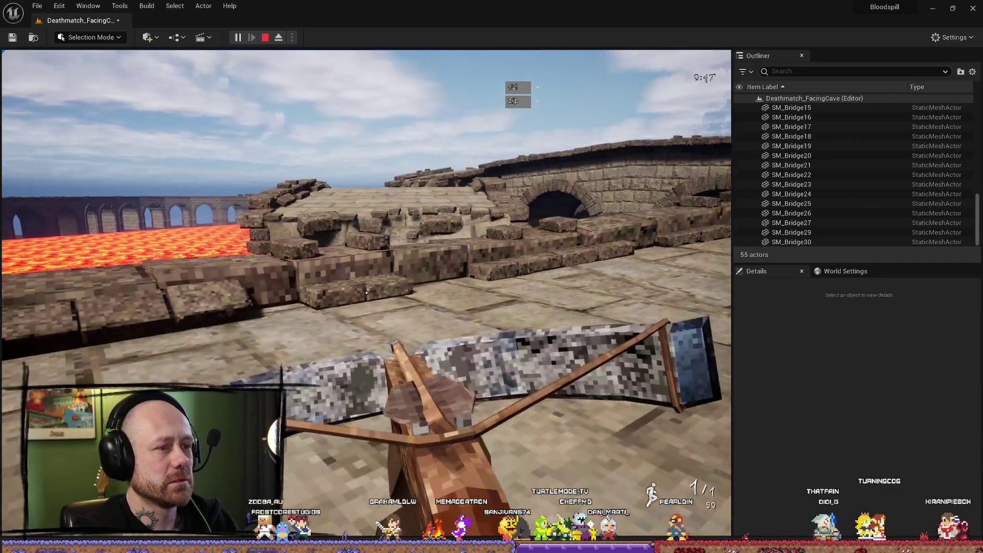
pyautogui.press('w')
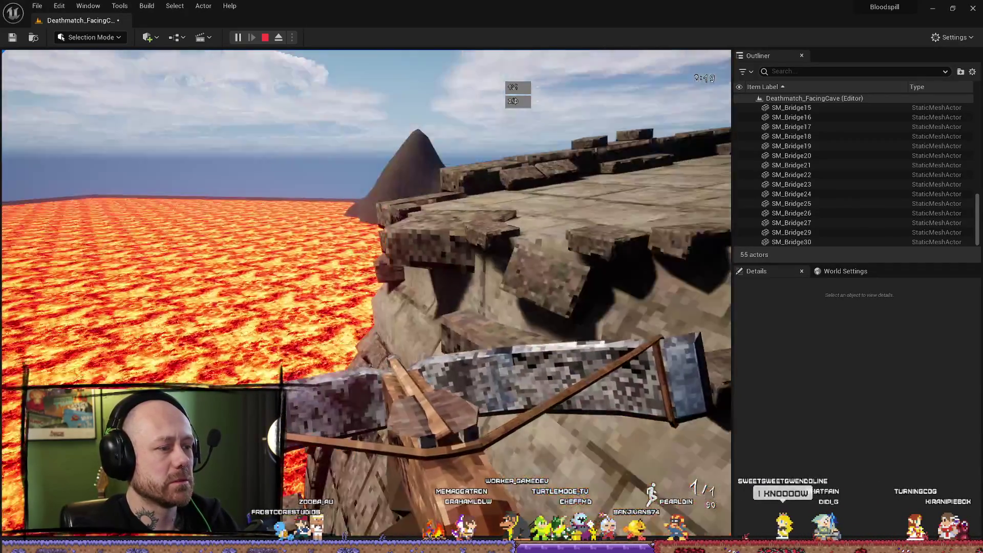
pyautogui.press('w')
pyautogui.press('Escape')
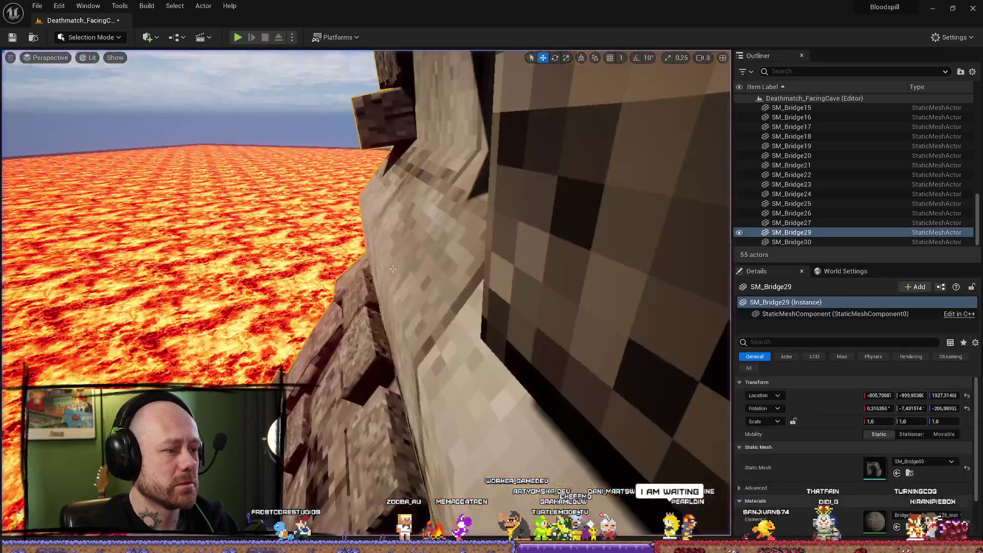
# - Run two more playtests, climbing over the wall onto the raised stone platform
pyautogui.hotkey('alt', 'p')
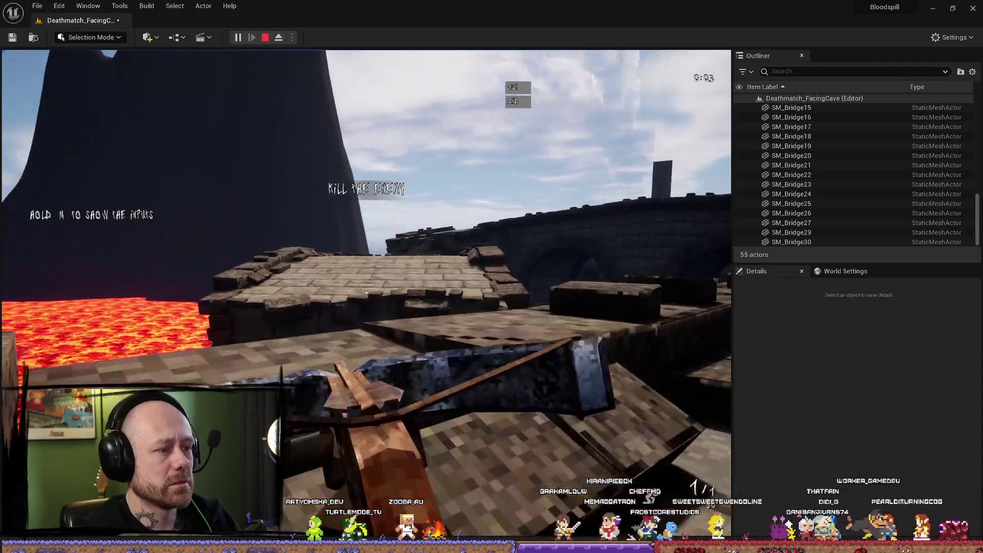
pyautogui.press('Escape')
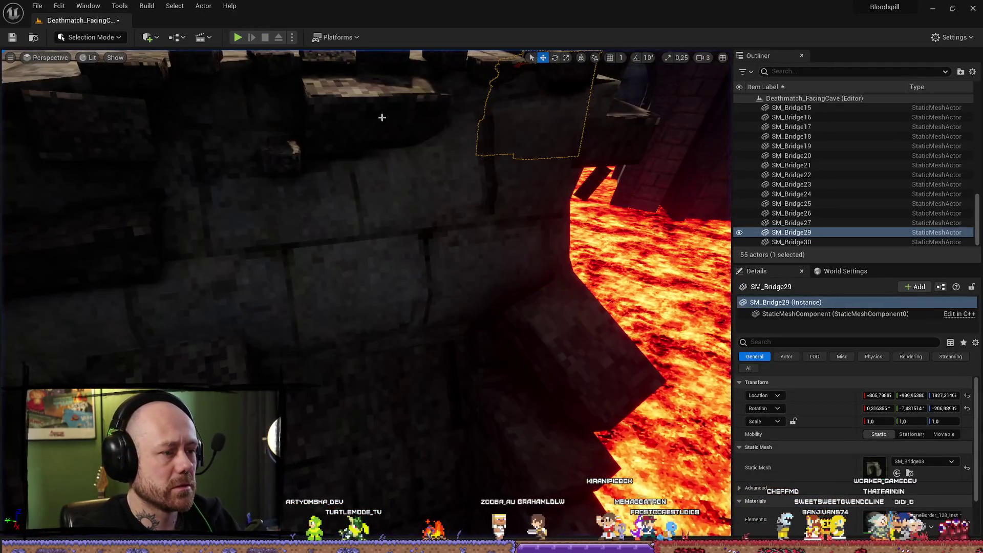
pyautogui.click(239, 37)
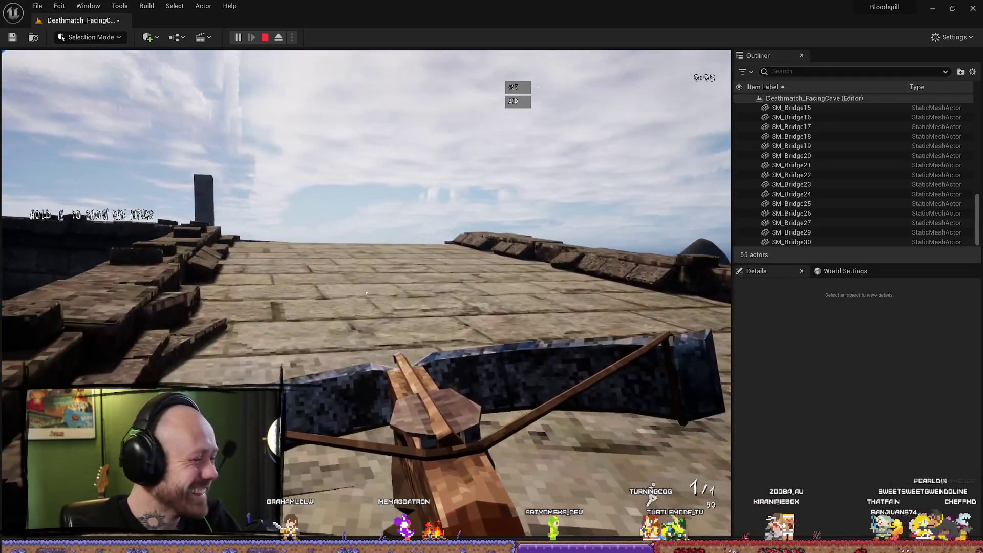
pyautogui.press('space')
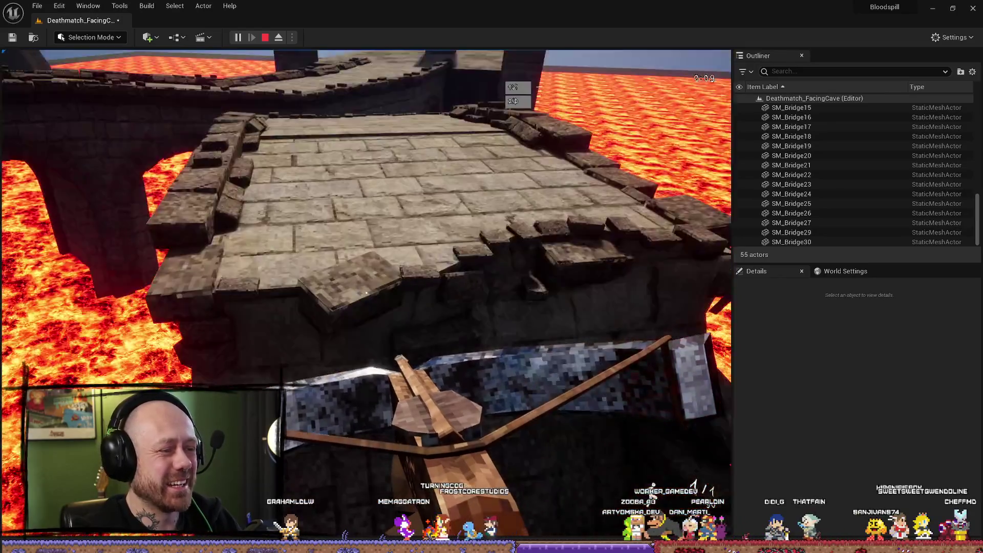
pyautogui.press('space')
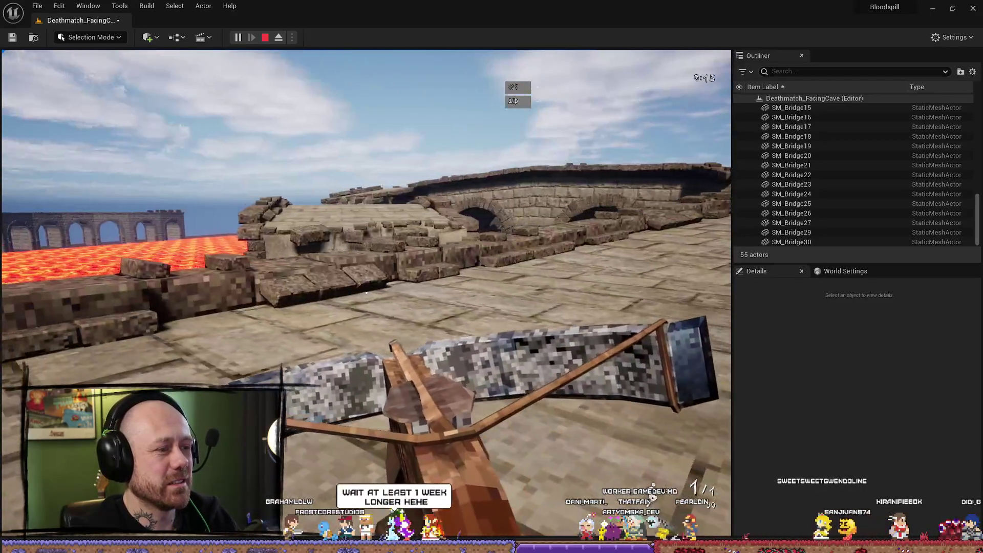
pyautogui.press('w')
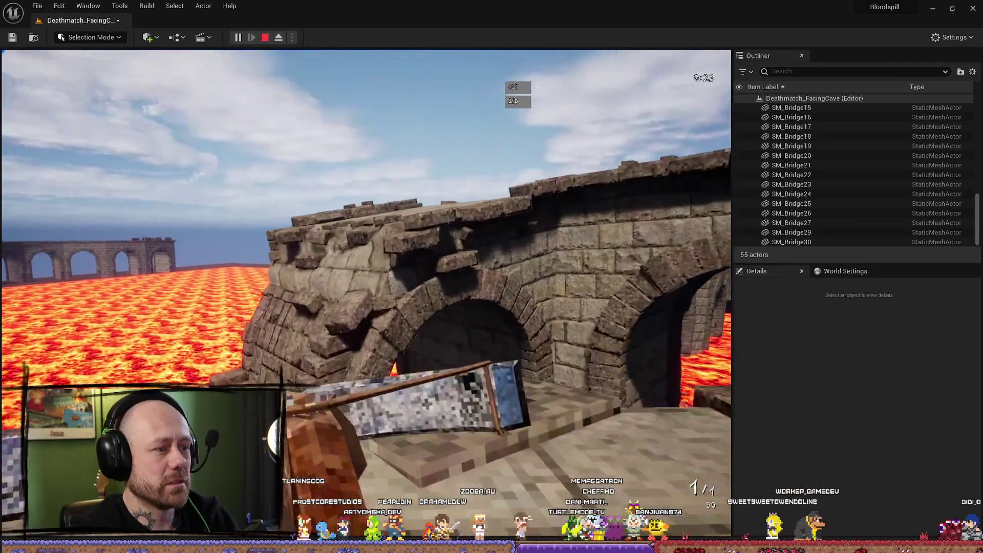
pyautogui.press('Escape')
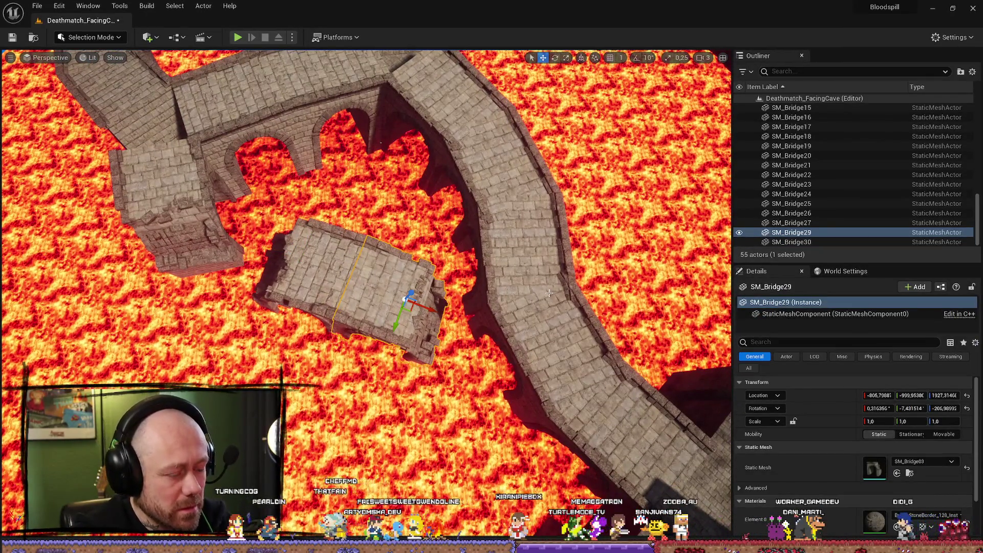
# - Undo back to the two new bridge pieces selected, select the lava Plane and zoom out overhead
pyautogui.hotkey('ctrl', 'z')
pyautogui.hotkey('ctrl', 'z')
pyautogui.hotkey('ctrl', 'z')
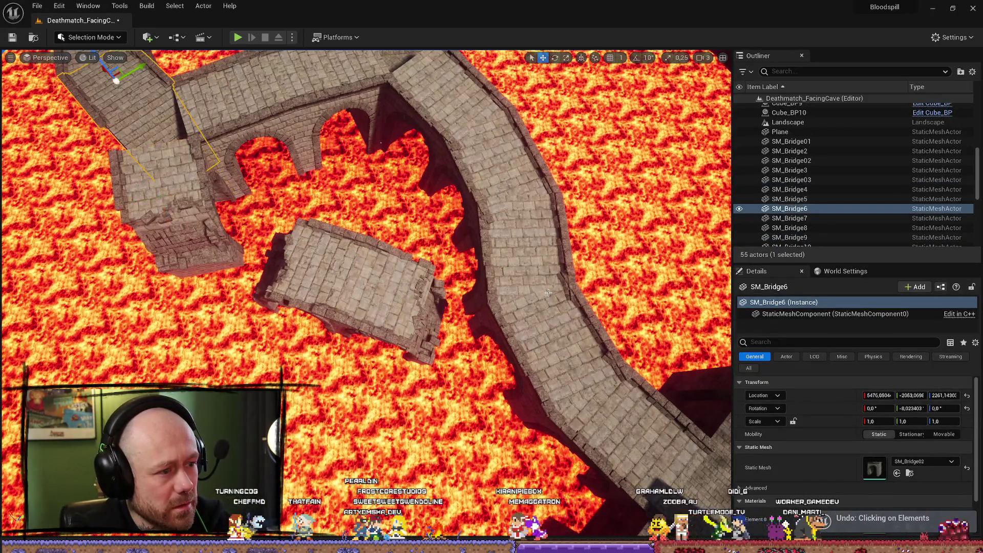
pyautogui.hotkey('ctrl', 'z')
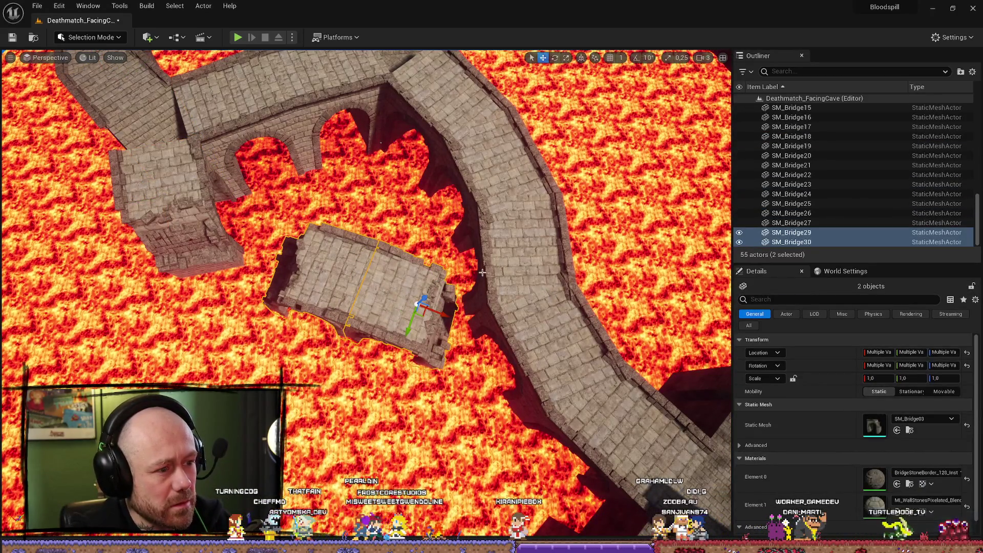
pyautogui.moveTo(548, 292)
pyautogui.mouseDown()
pyautogui.moveTo(369, 233)
pyautogui.moveTo(317, 318)
pyautogui.moveTo(376, 198)
pyautogui.mouseUp()
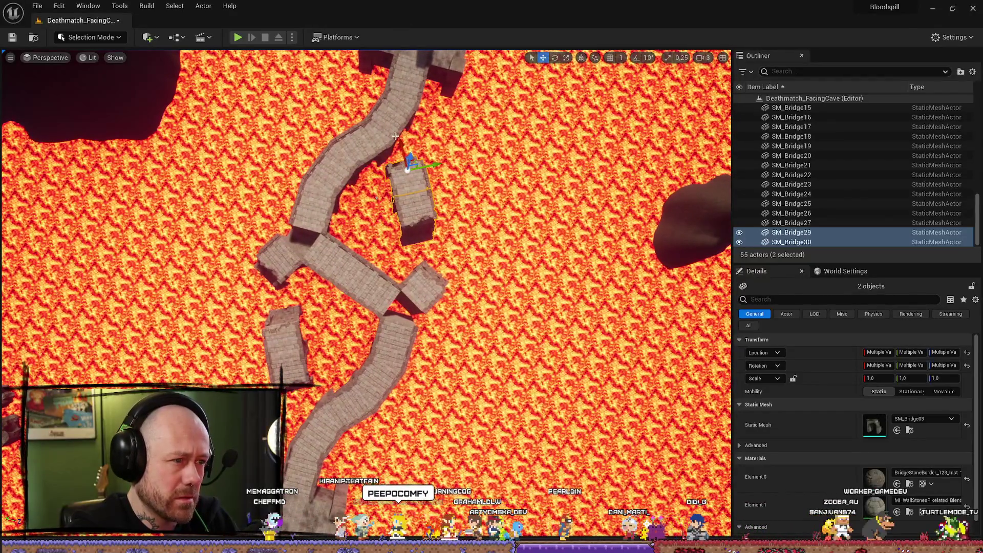
pyautogui.scroll(2, 376, 198)
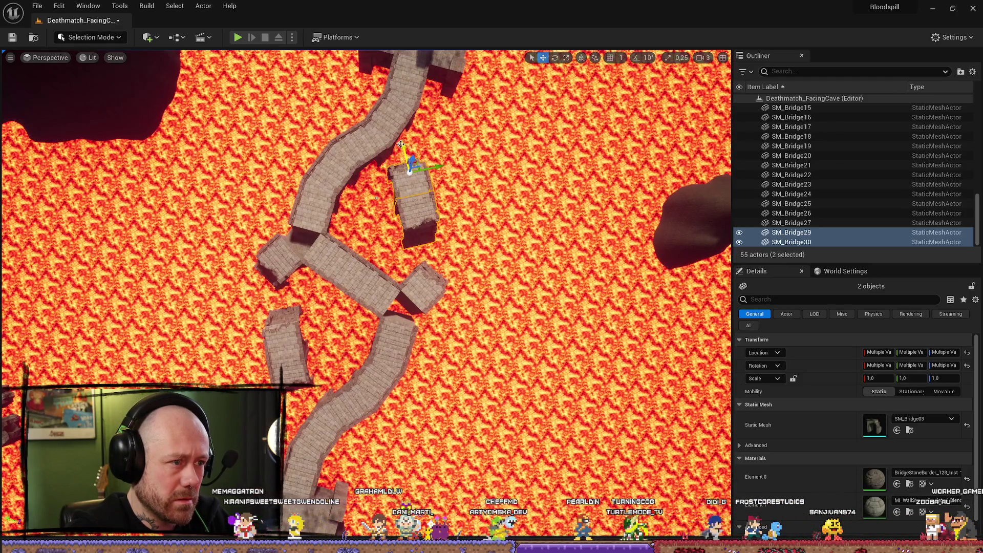
pyautogui.click(376, 198)
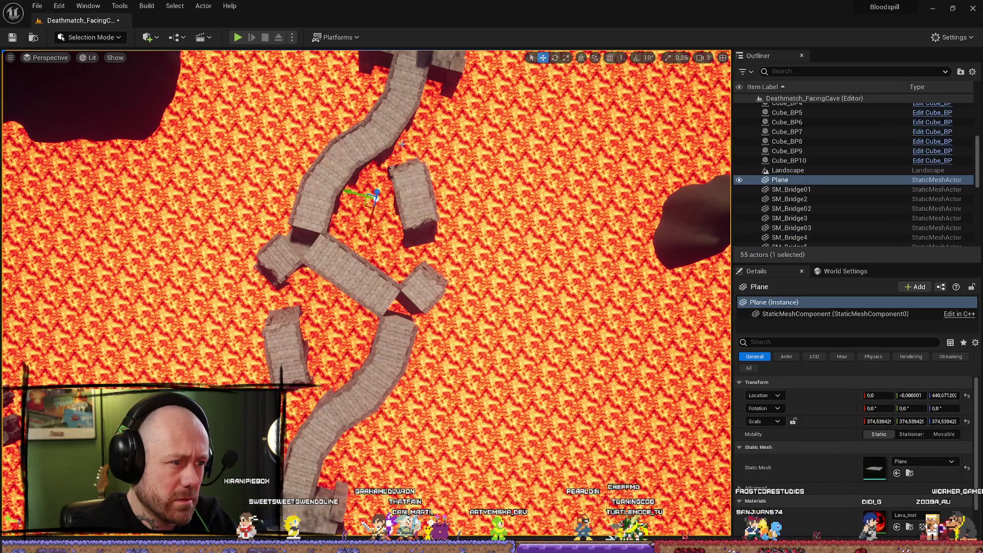
pyautogui.scroll(-2, 366, 294)
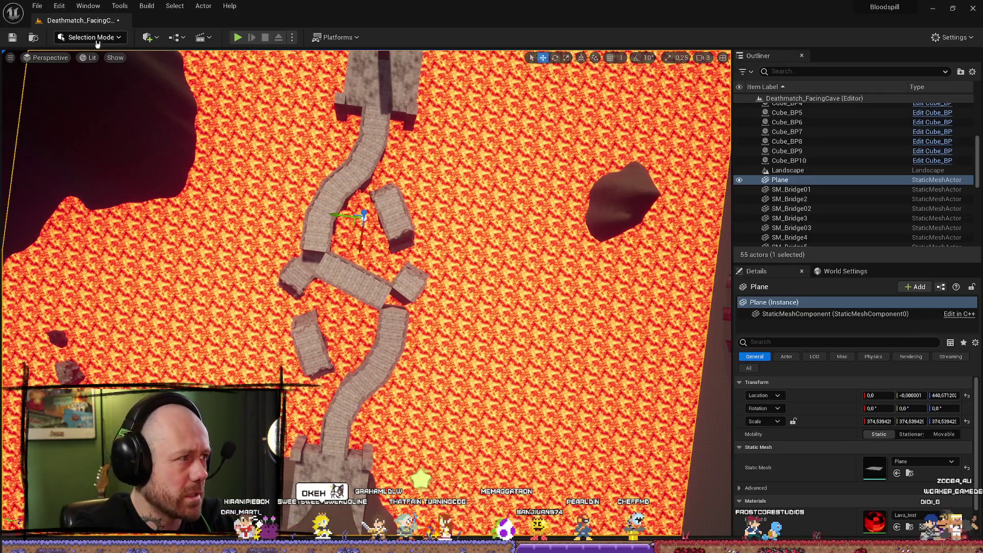
# - Switch the viewport to the Top wireframe projection
pyautogui.click(41, 59)
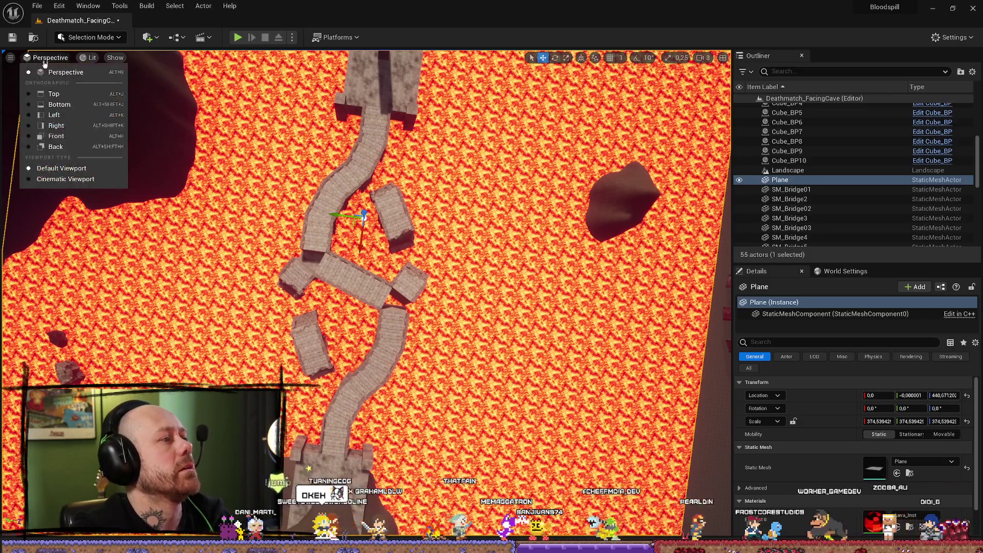
pyautogui.click(63, 95)
pyautogui.scroll(-10, 398, 256)
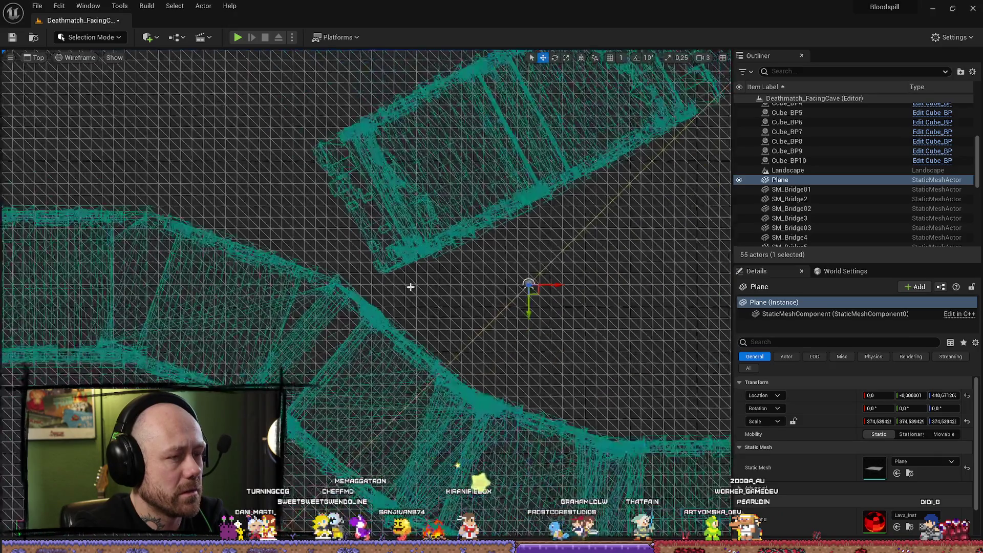
pyautogui.scroll(4, 569, 310)
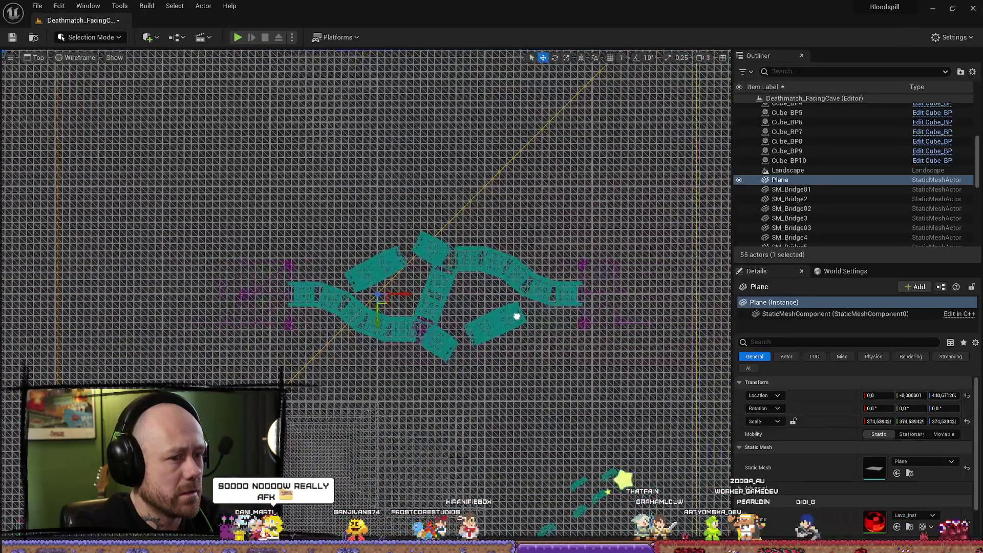
# - Select the upper-left bridge pieces SM_Bridge30 and SM_Bridge29 together
pyautogui.click(514, 338)
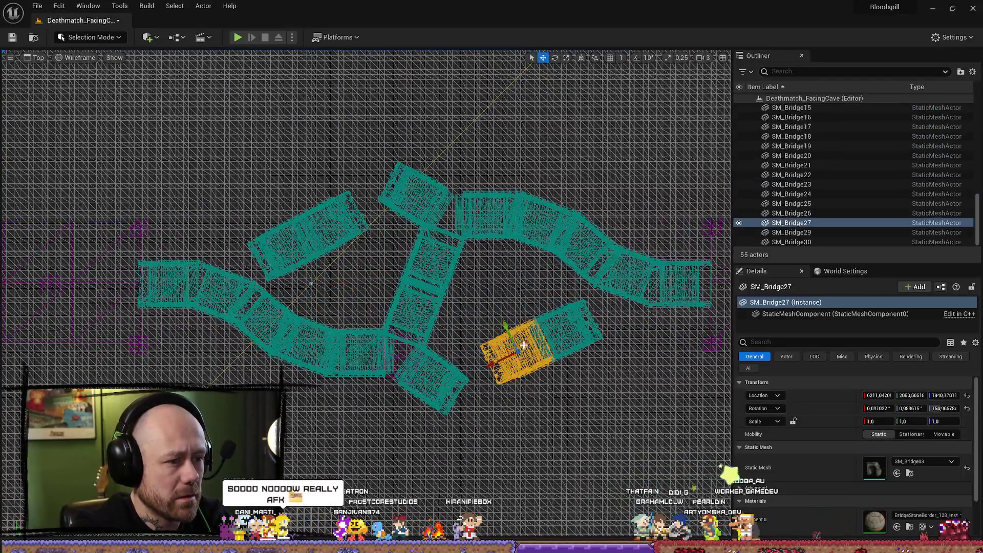
pyautogui.click(575, 329)
pyautogui.click(314, 237)
pyautogui.click(287, 241)
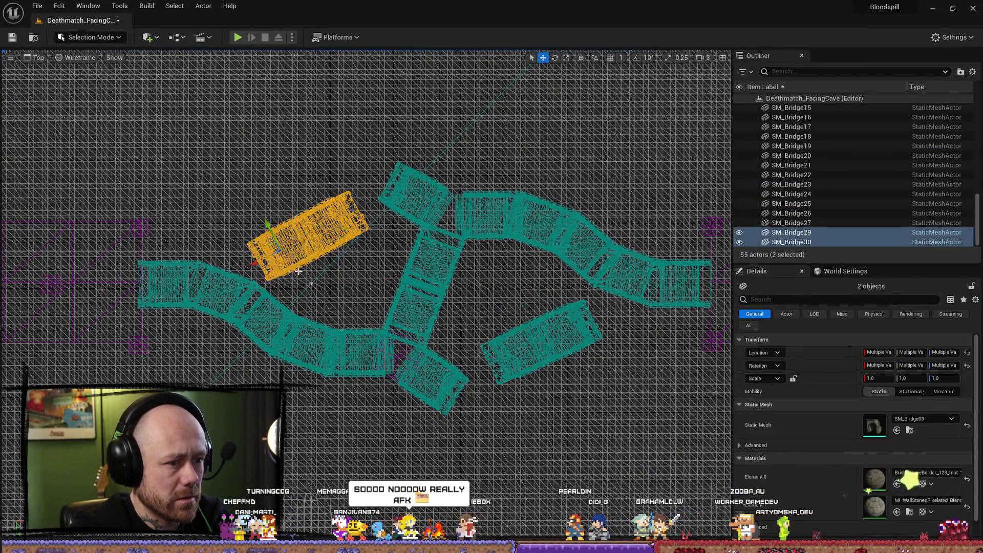
pyautogui.click(337, 207)
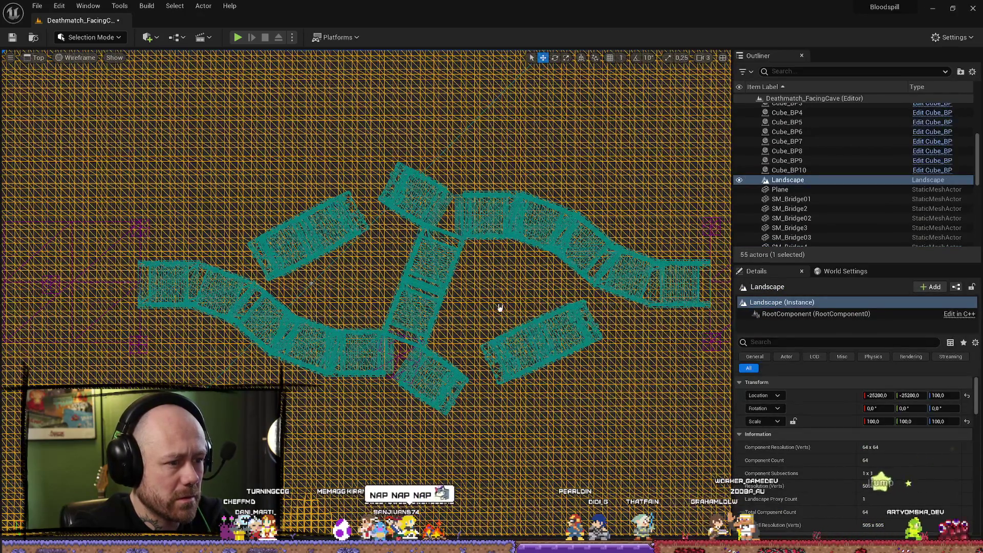
pyautogui.click(325, 219)
pyautogui.keyDown('ctrl'); pyautogui.click(291, 237); pyautogui.keyUp('ctrl')
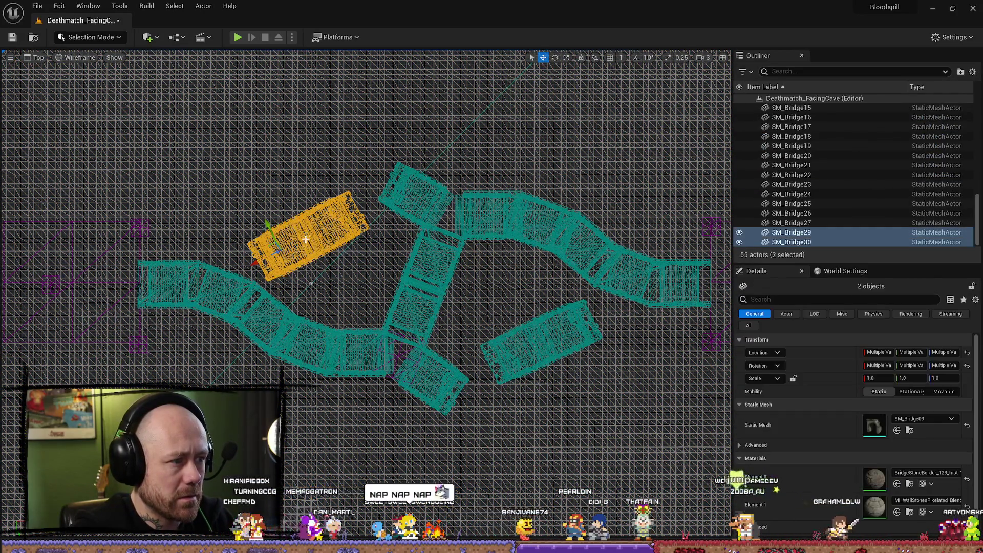
# - Nudge SM_Bridge29 and SM_Bridge30 slightly right and then up-left
pyautogui.moveTo(254, 264); pyautogui.dragTo(256, 264)
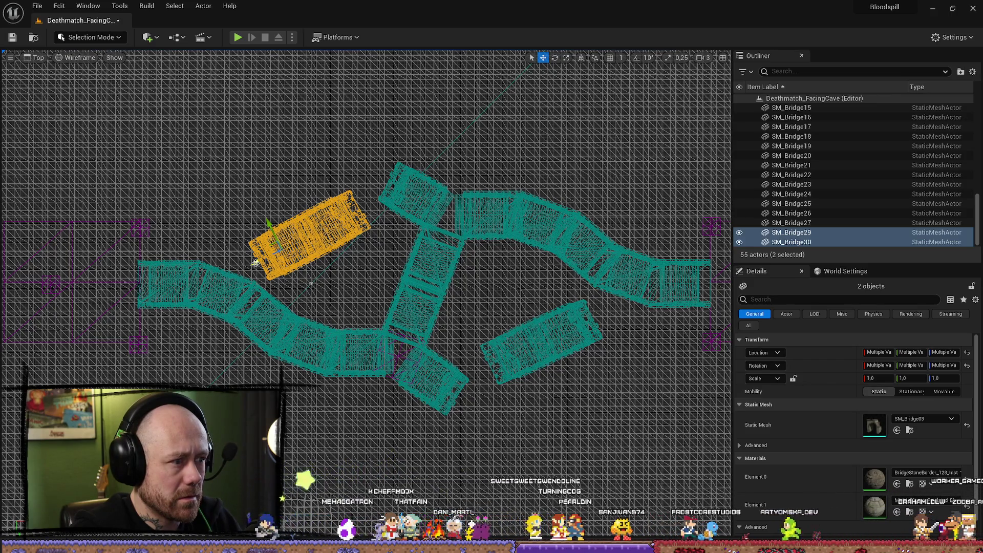
pyautogui.moveTo(267, 222); pyautogui.dragTo(265, 221)
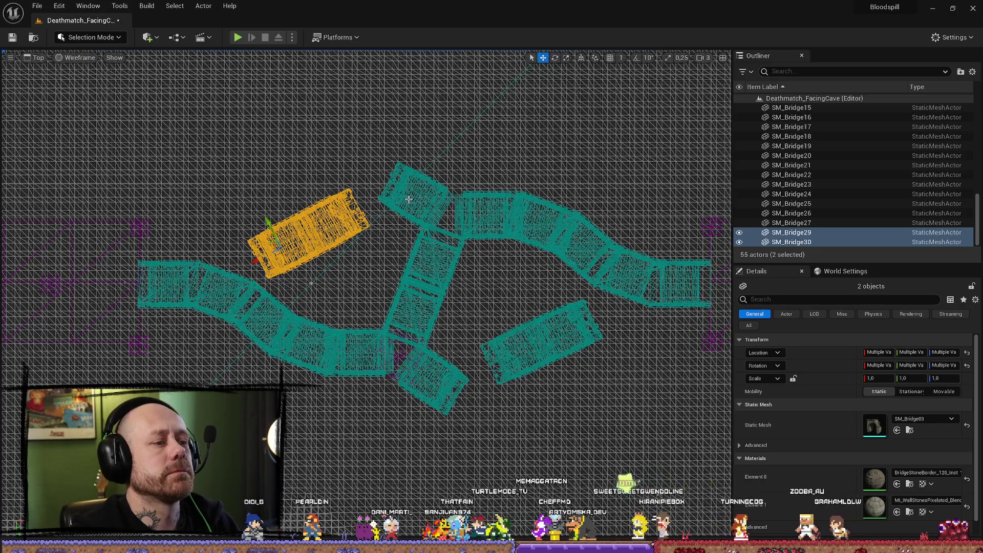
pyautogui.scroll(-4, 576, 347)
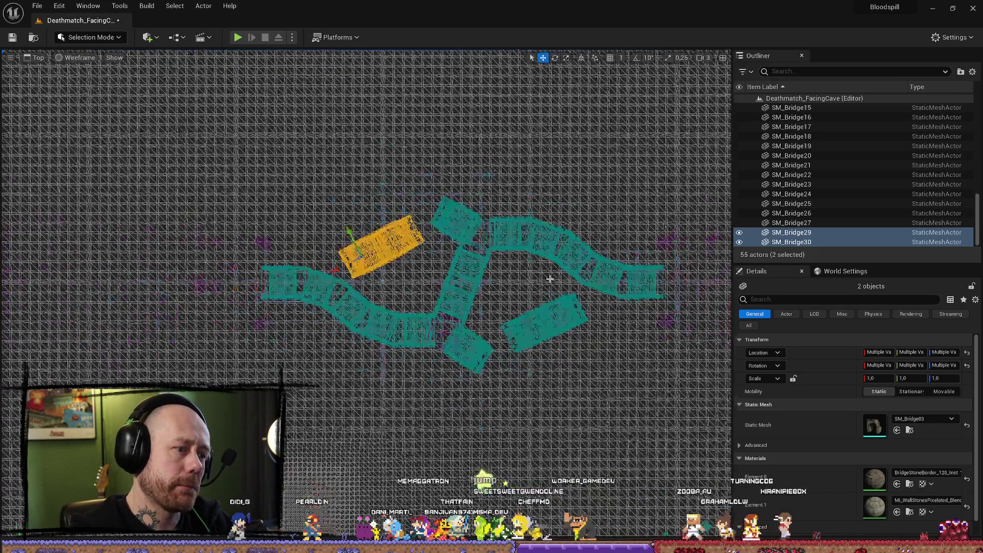
pyautogui.scroll(3, 547, 282)
pyautogui.scroll(1, 546, 282)
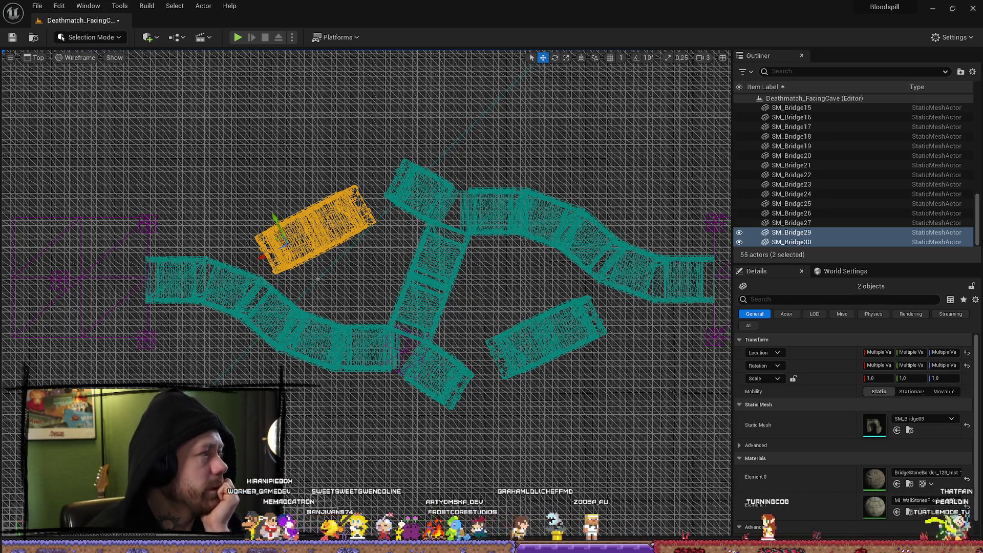
pyautogui.hotkey('alt', 'Tab')
pyautogui.moveTo(244, 160)
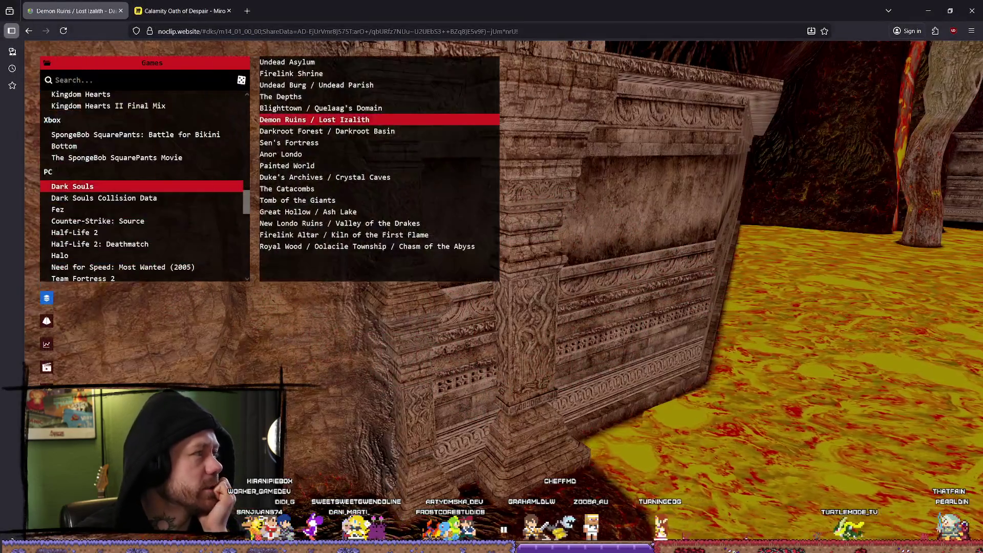
pyautogui.hotkey('alt', 'Tab')
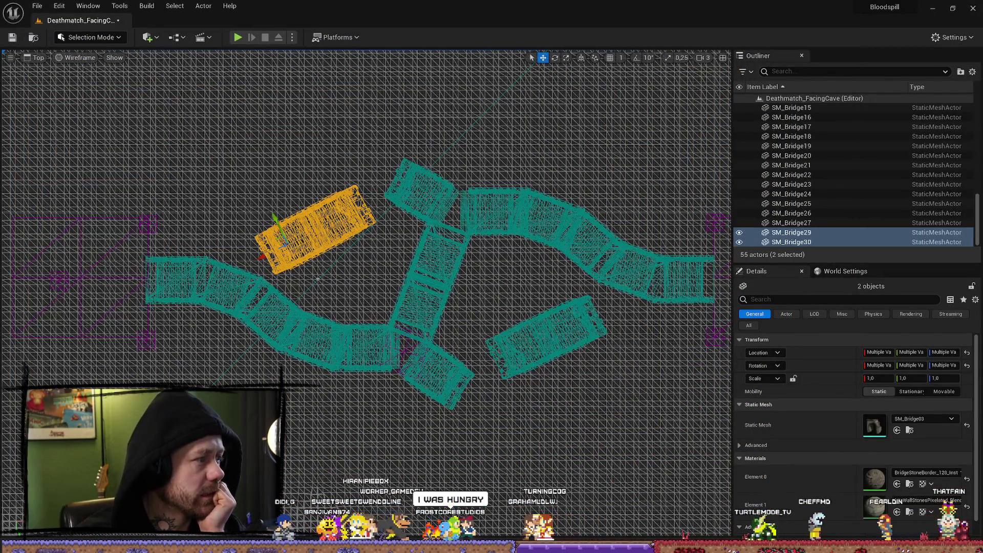
pyautogui.hotkey('alt', 'Tab')
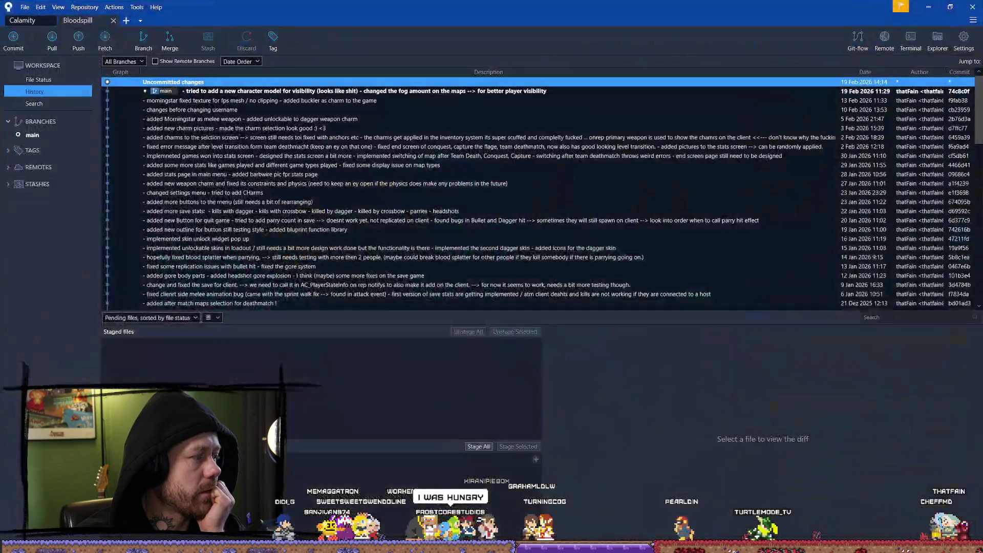
pyautogui.hotkey('alt', 'Tab')
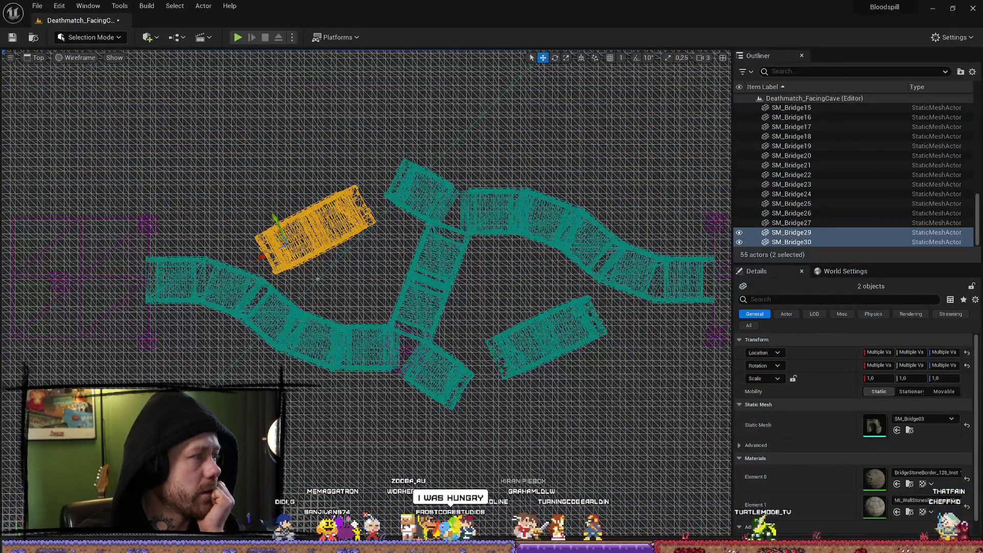